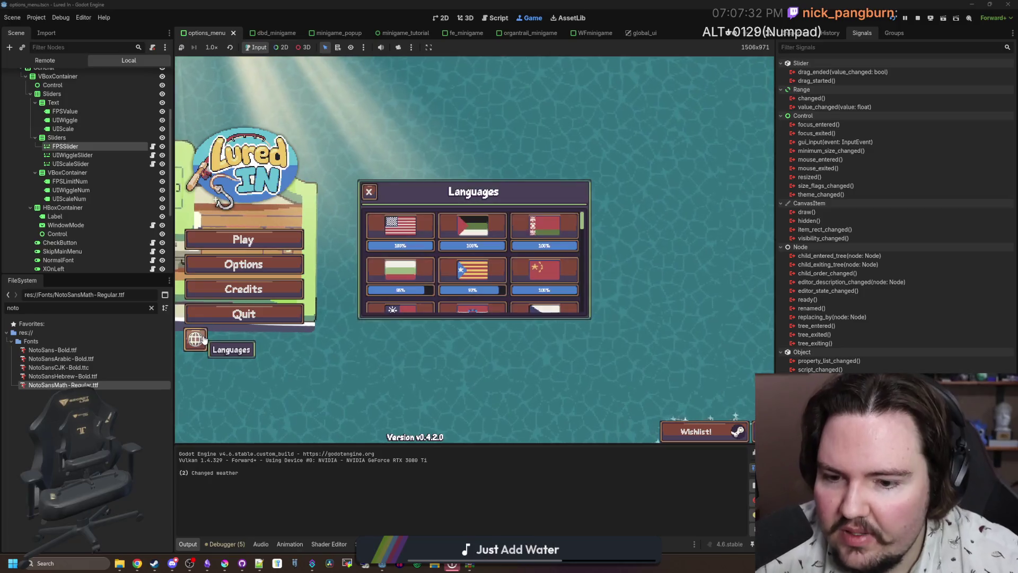
- Close the Languages panel on the Lured In main menu and start the game with Play
scroll(477, 265, "down", 5)
scroll(529, 279, "up", 8)
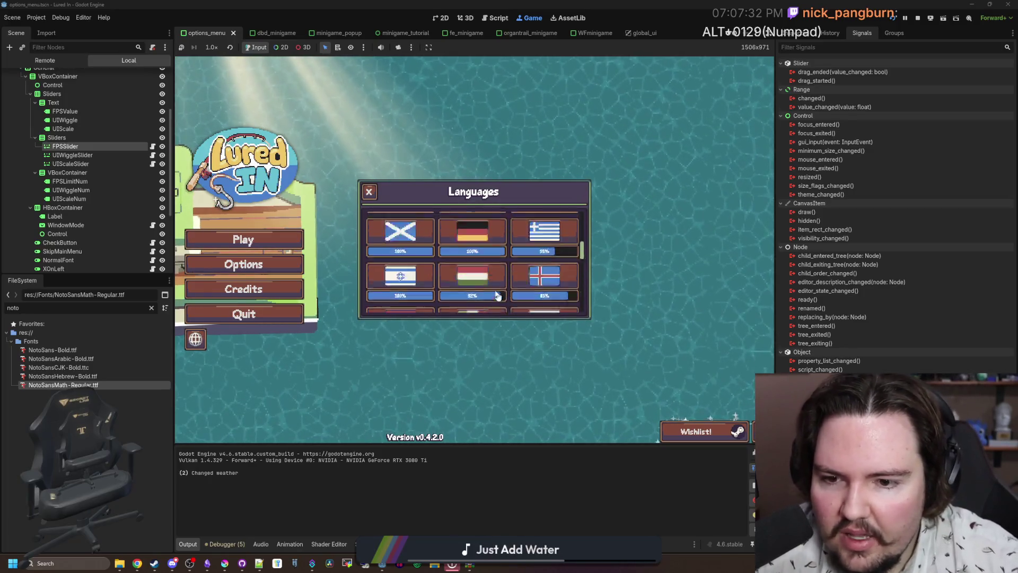
left_click(370, 200)
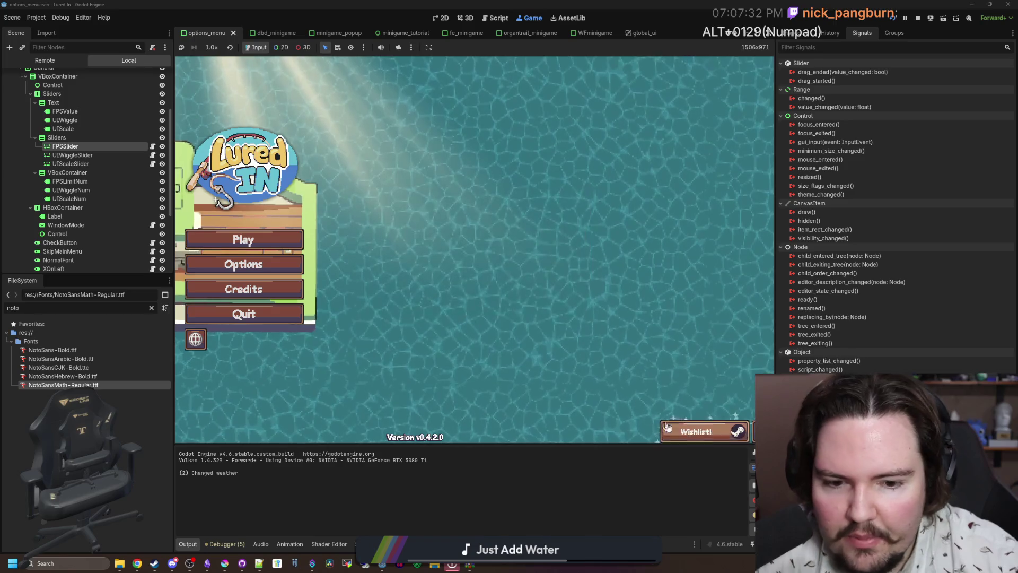
left_click(195, 338)
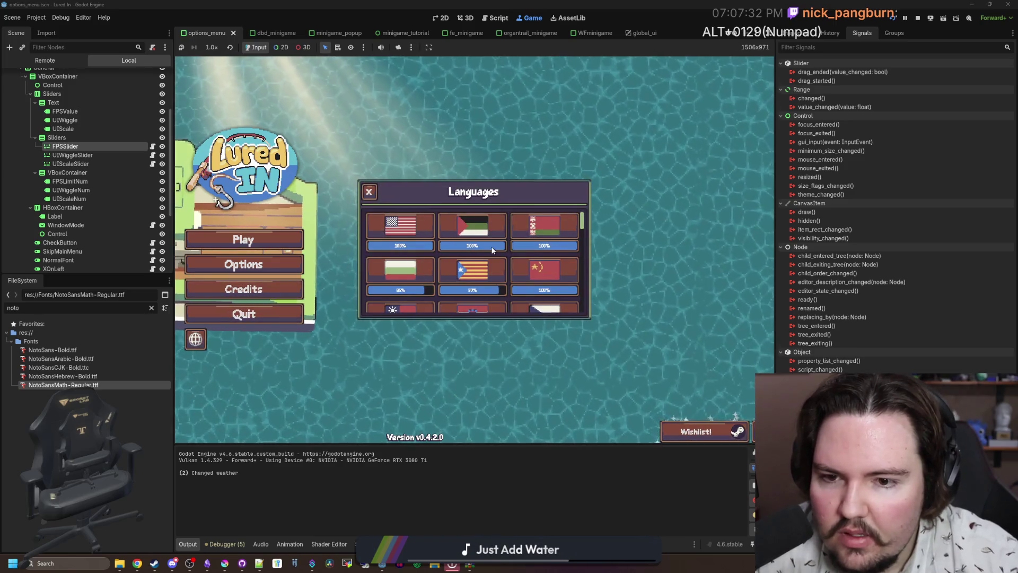
left_click(369, 192)
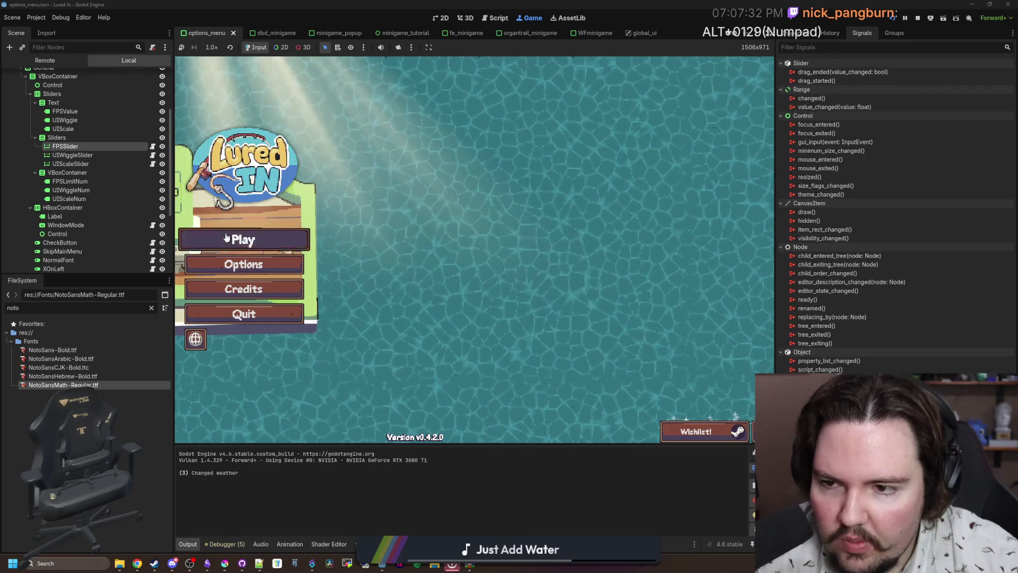
left_click(244, 239)
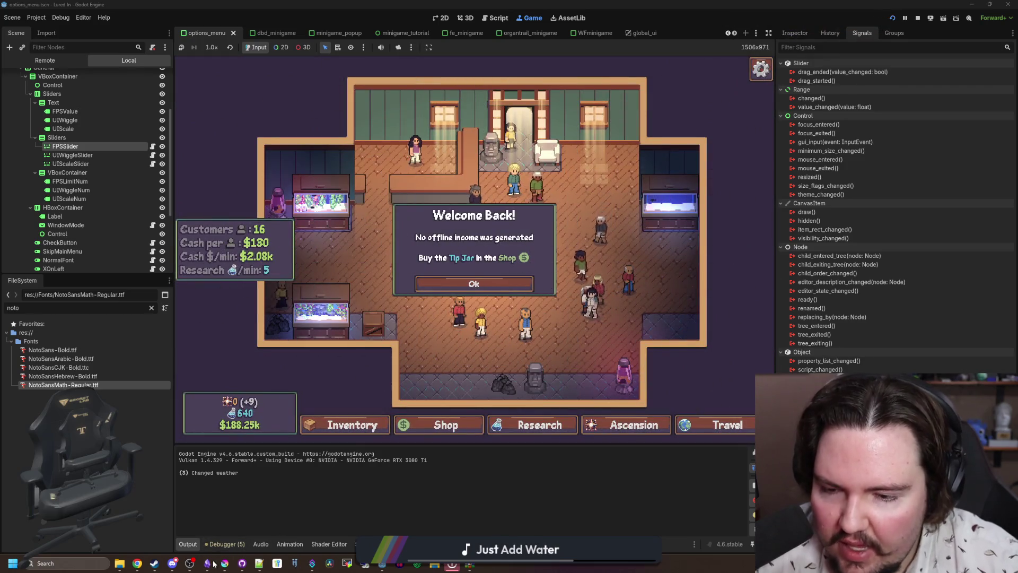
- Add a changelog bullet in the Lured In notes about the FPS slider's infinity symbol
left_click(208, 565)
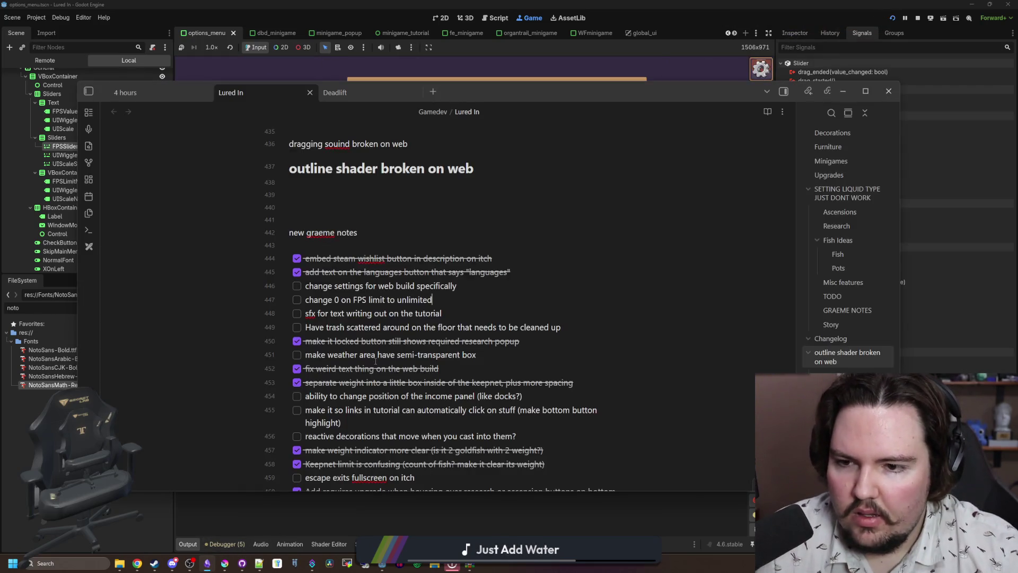
scroll(375, 361, "down", 3)
scroll(382, 361, "up", 15)
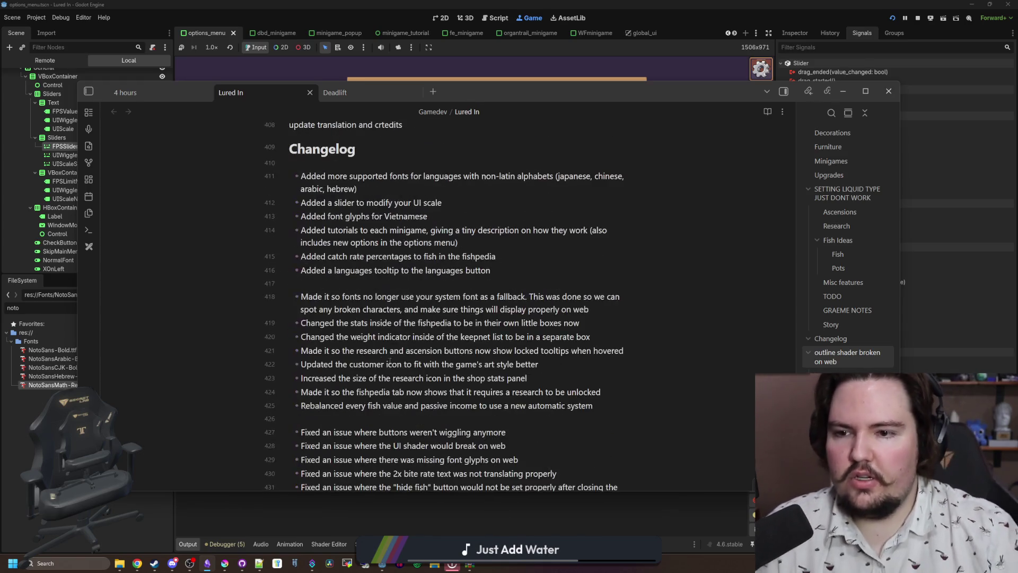
scroll(390, 362, "down", 3)
key("Return")
type("Made it so the FPS slider now shows an infinity symbol when it reaches 0 (unlimited FPS)")
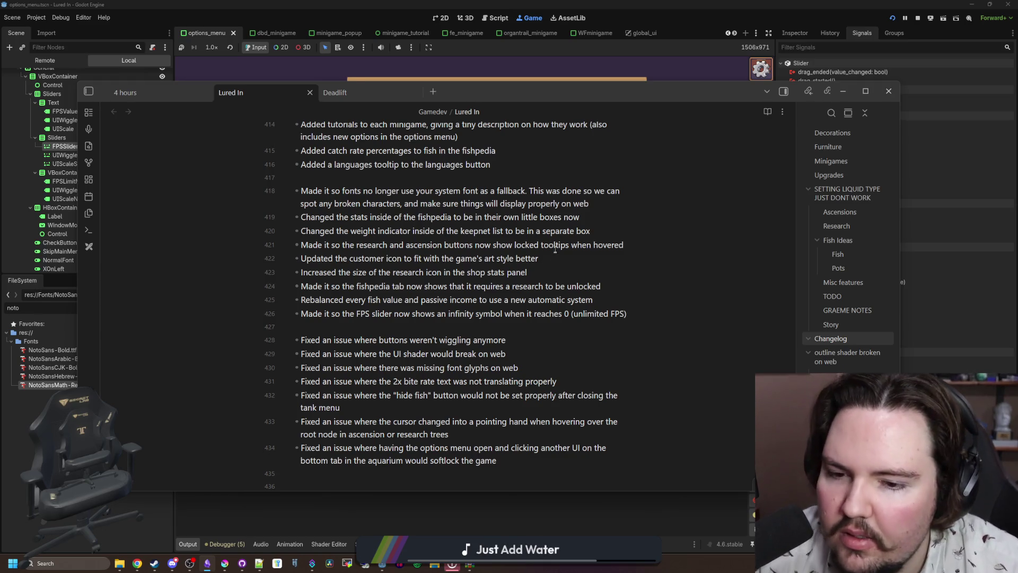
scroll(555, 249, "down", 5)
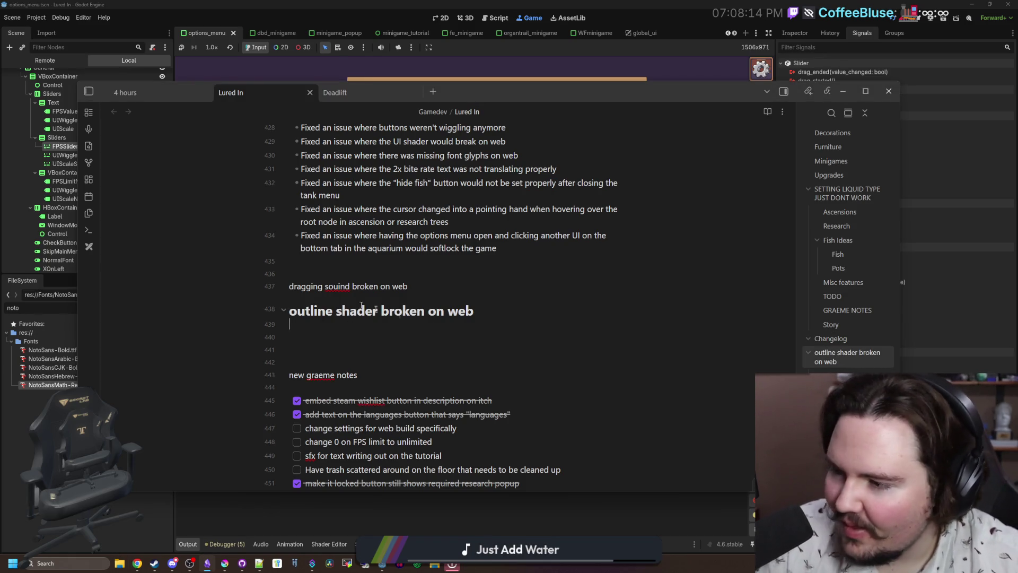
scroll(446, 339, "down", 3)
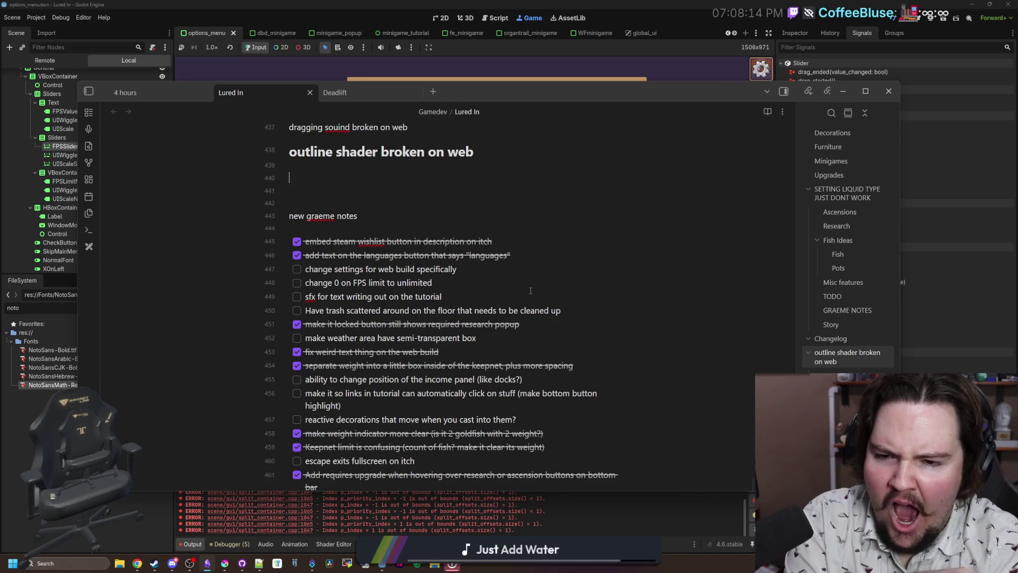
- Check off the 'change 0 on FPS limit to unlimited' task and return to Godot
left_click(297, 283)
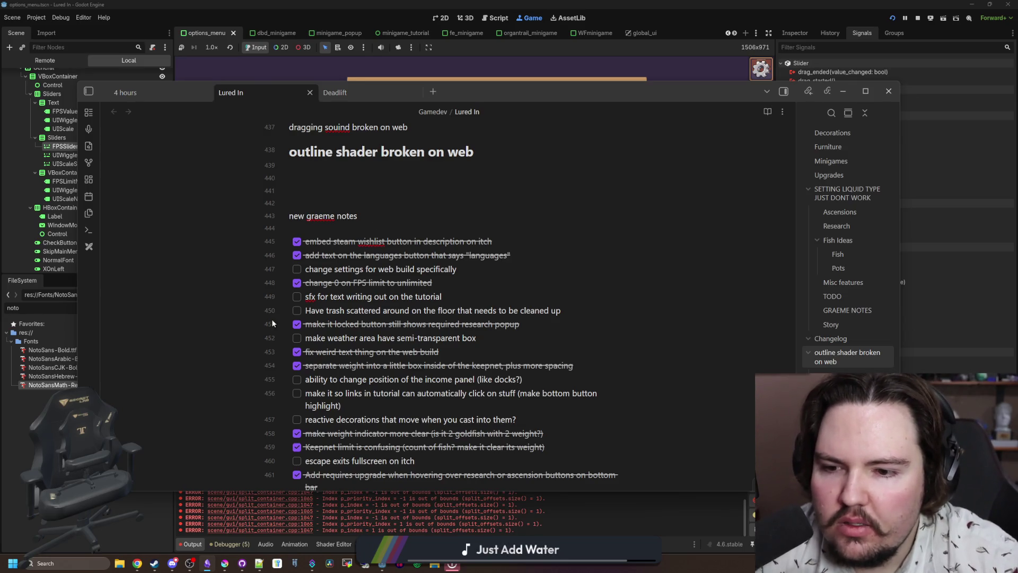
scroll(331, 301, "down", 1)
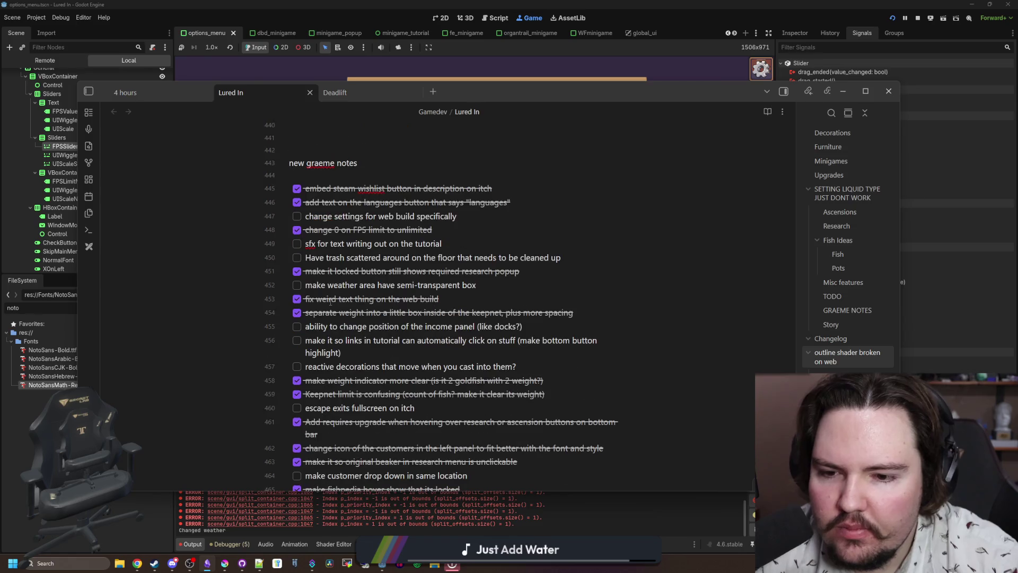
scroll(331, 301, "down", 3)
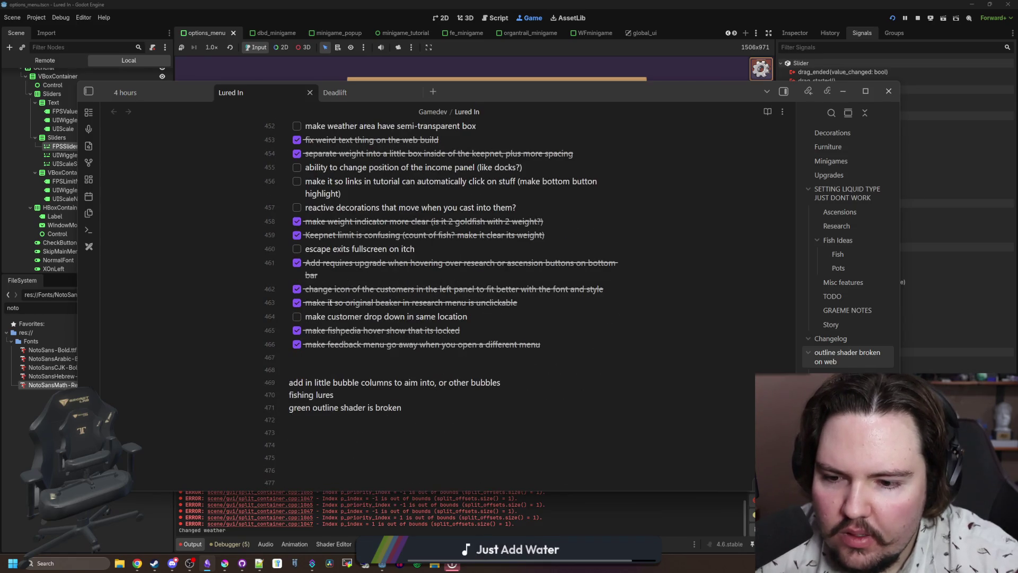
key("alt+Tab")
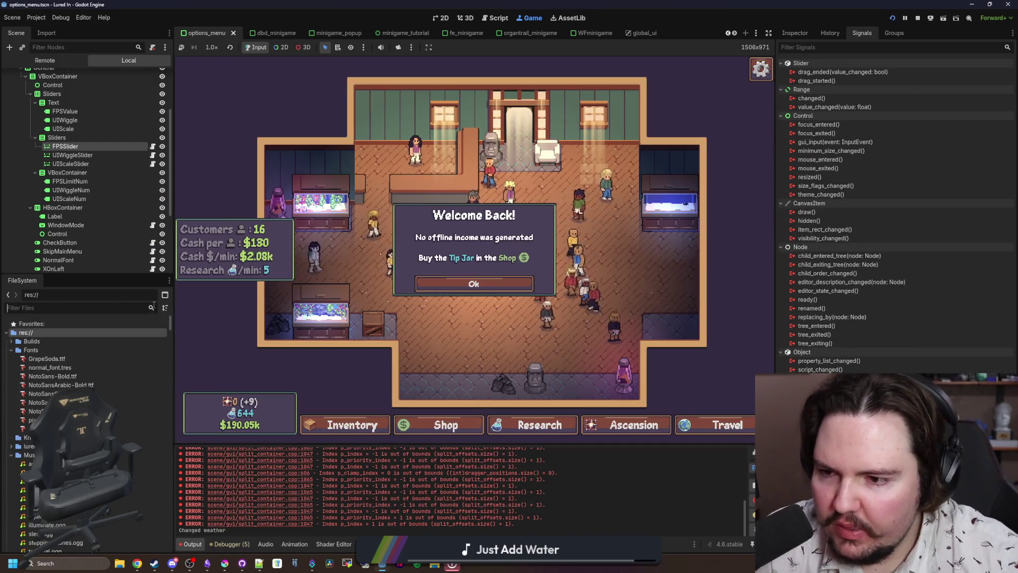
- Find region_panel.tscn by filtering FileSystem for 'region' and open it in the 2D view
type("region")
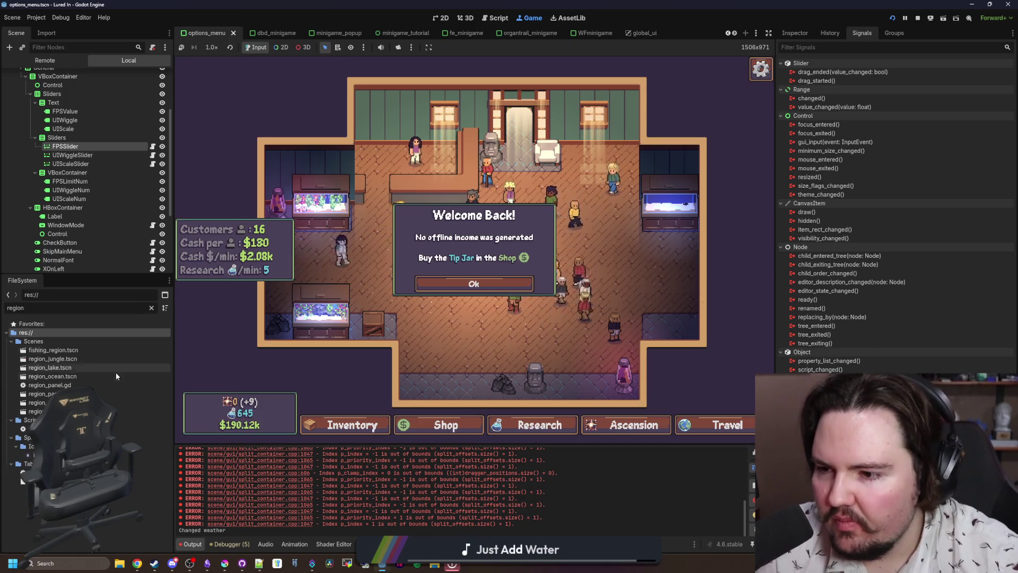
double_click(106, 393)
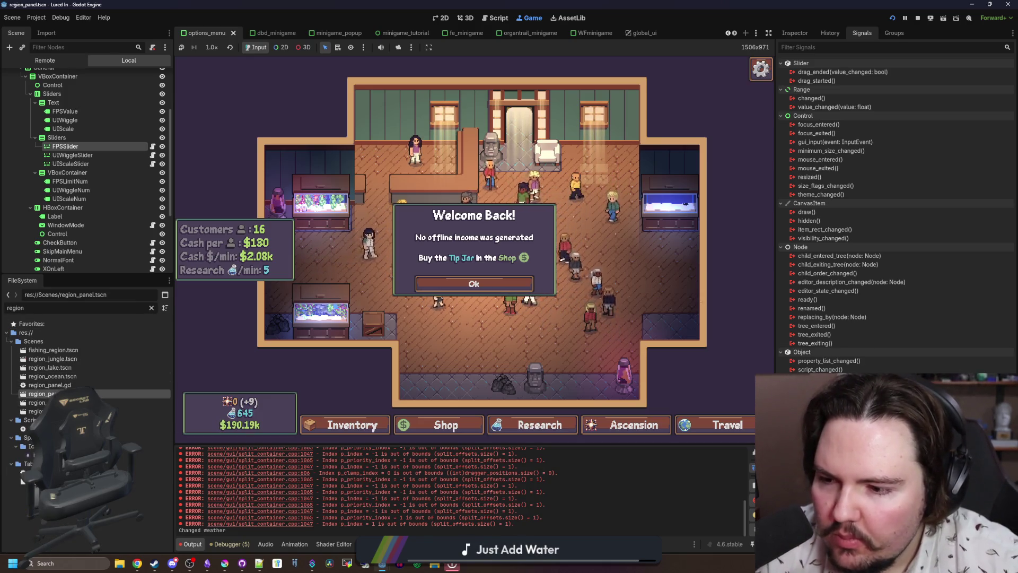
left_click(441, 18)
scroll(215, 167, "up", 5)
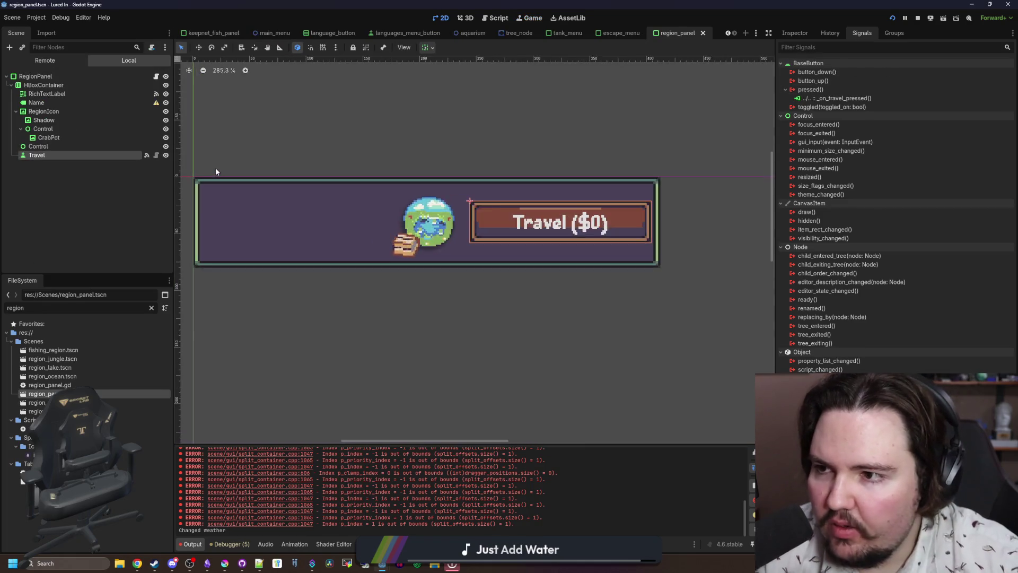
- Inspect the panel's nodes, then view region_panel.gd in a widened script area
left_click(62, 119)
left_click(65, 110)
left_click(56, 128)
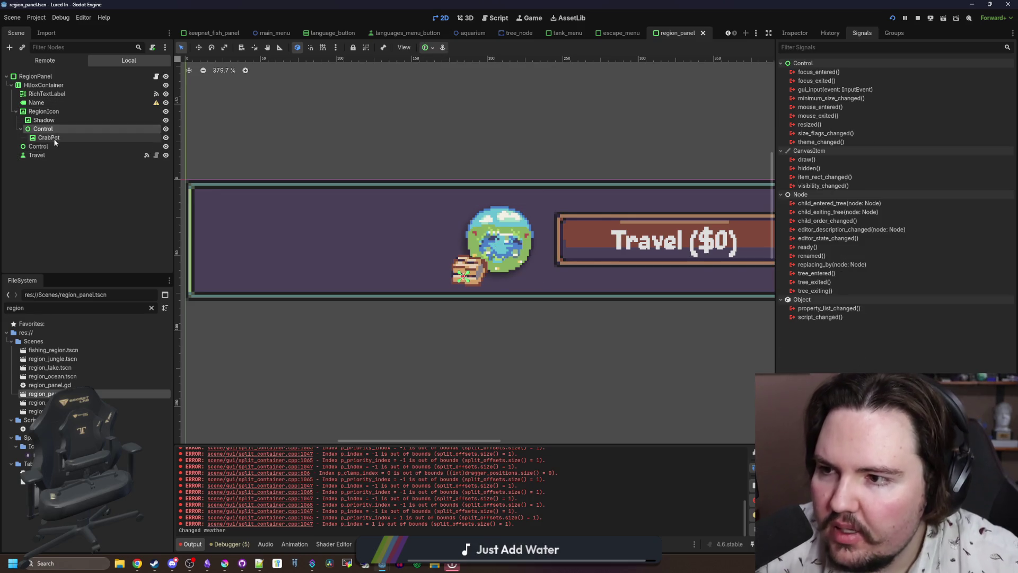
left_click(54, 146)
left_click(72, 94)
scroll(386, 266, "down", 3)
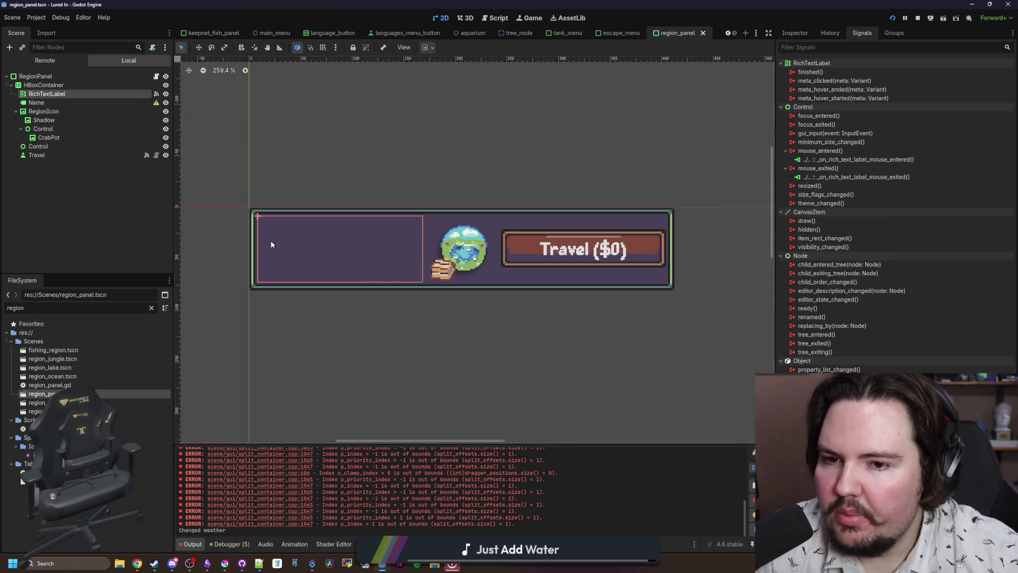
scroll(271, 241, "up", 2)
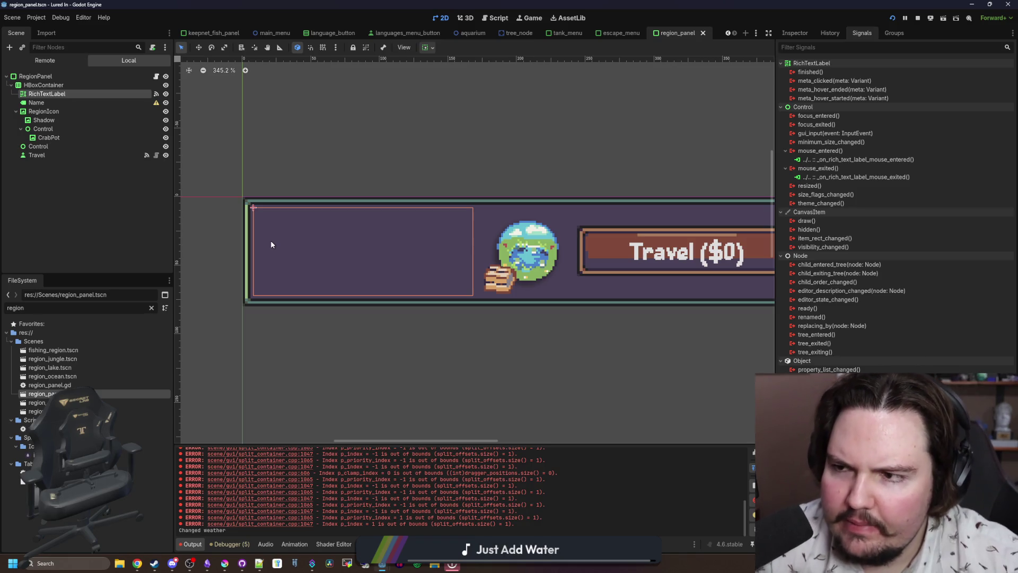
left_click(156, 78)
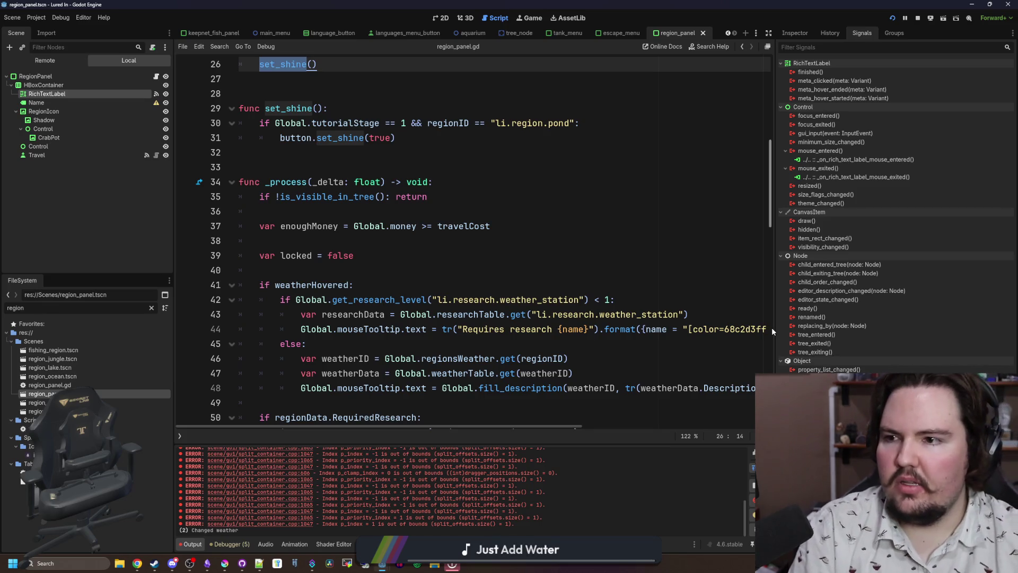
left_click_drag(772, 327, 841, 326)
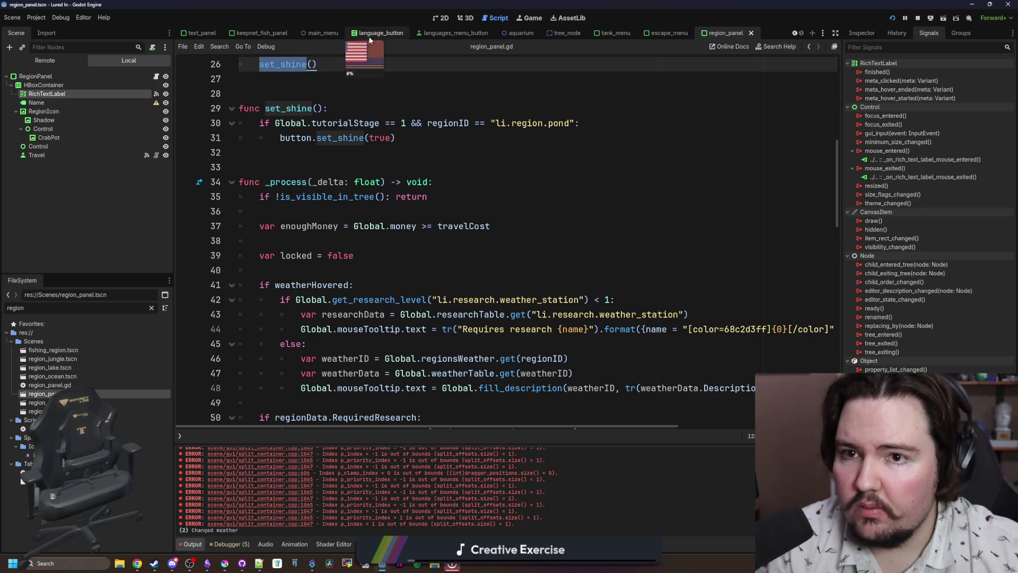
- Back in 2D, select RichTextLabel and show its properties in a widened Inspector
key("ctrl+F1")
left_click(55, 103)
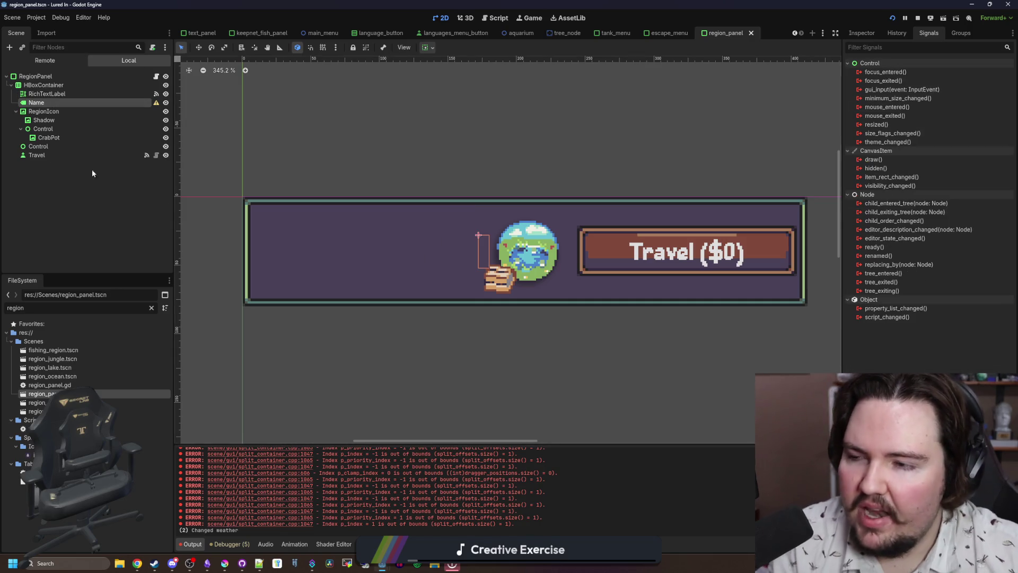
left_click(84, 93)
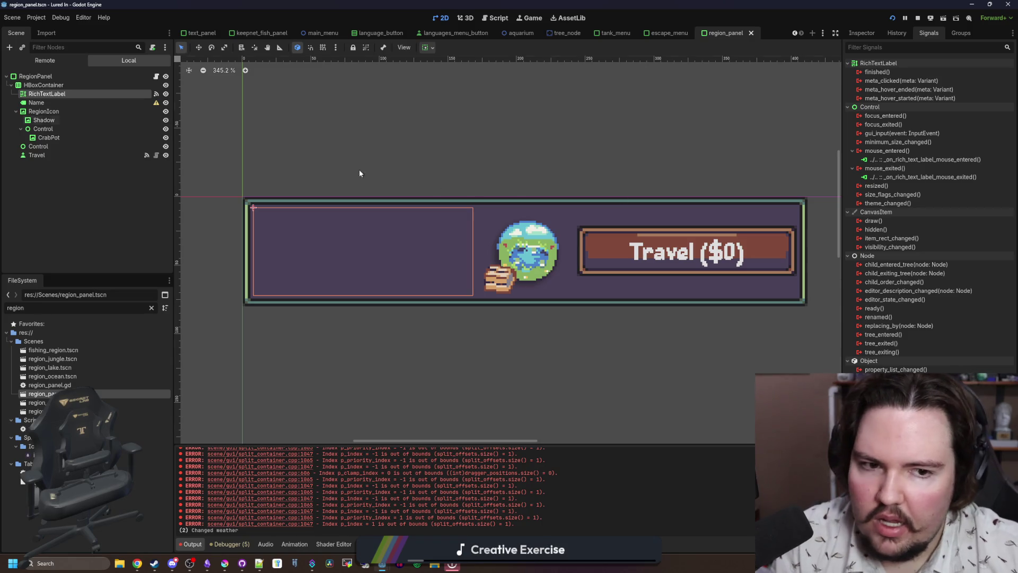
left_click(861, 33)
left_click_drag(843, 135, 788, 137)
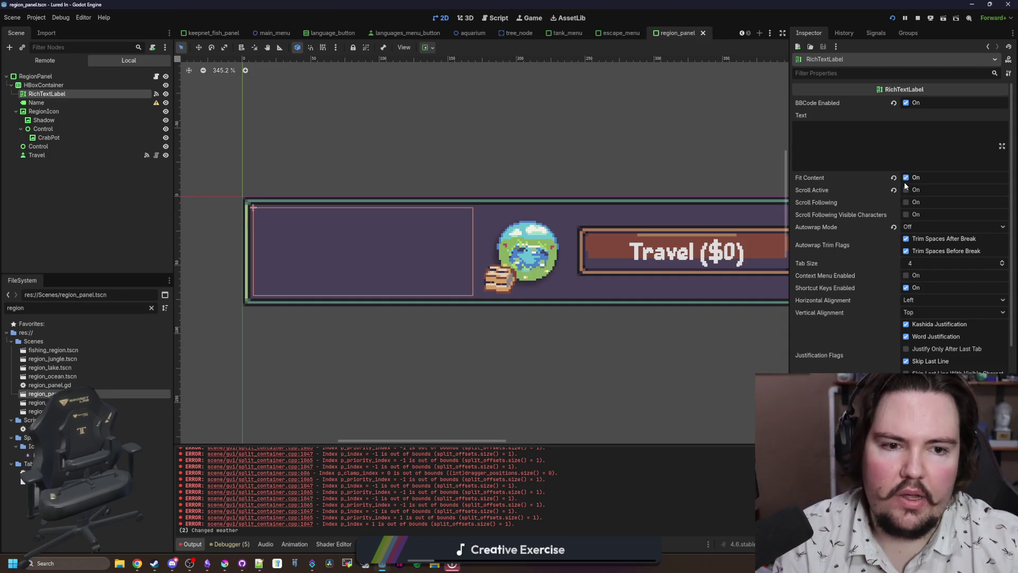
- Set the RichTextLabel's custom minimum width to 0 and review its container sizing
scroll(875, 275, "down", 5)
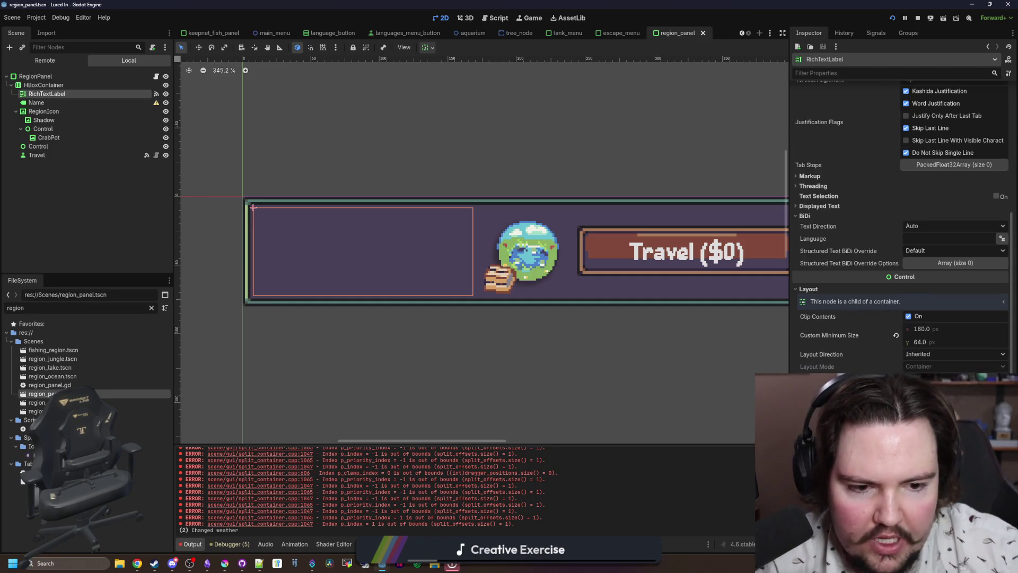
scroll(895, 276, "down", 1)
left_click(936, 271)
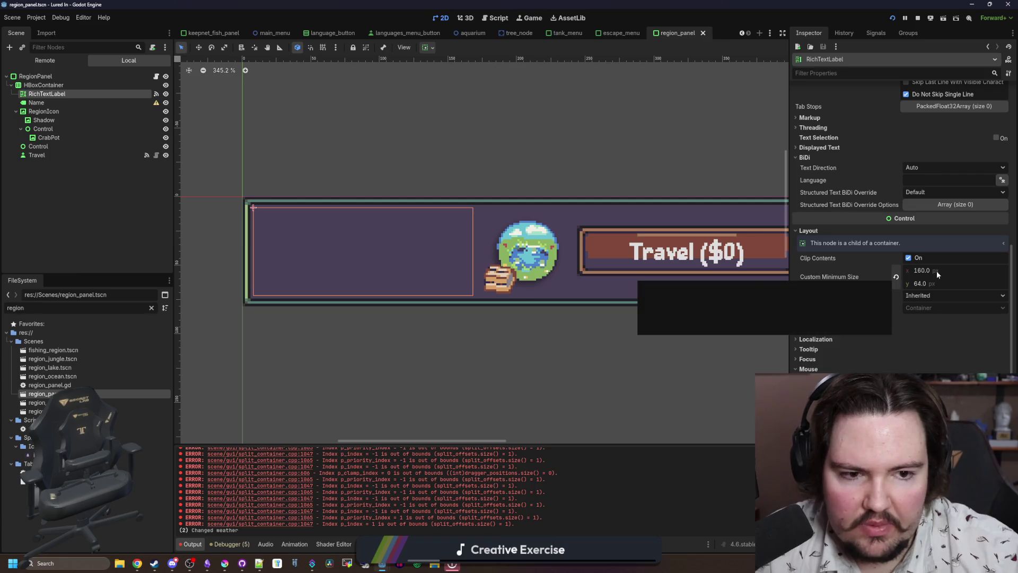
type("0")
key("Return")
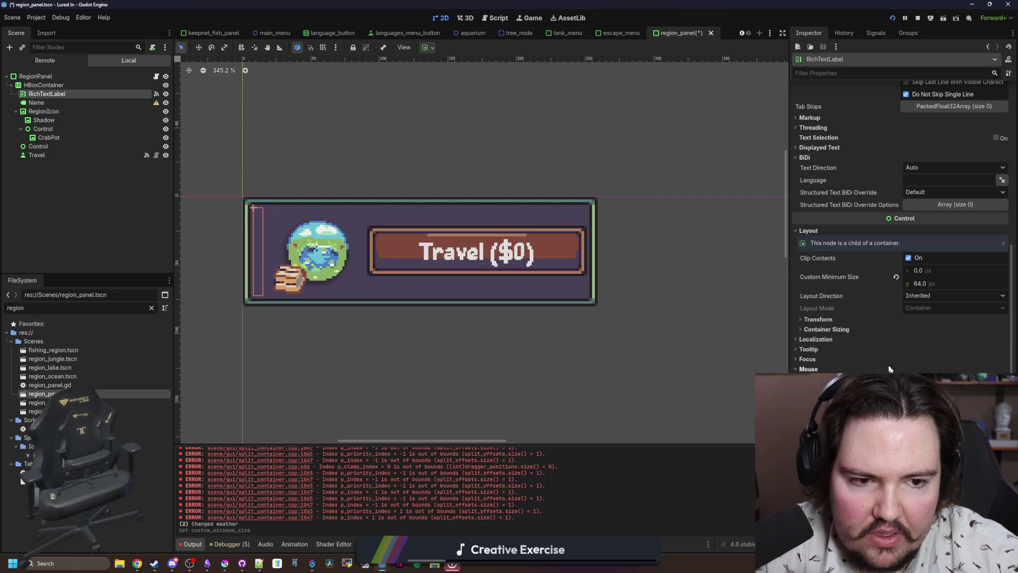
left_click(827, 330)
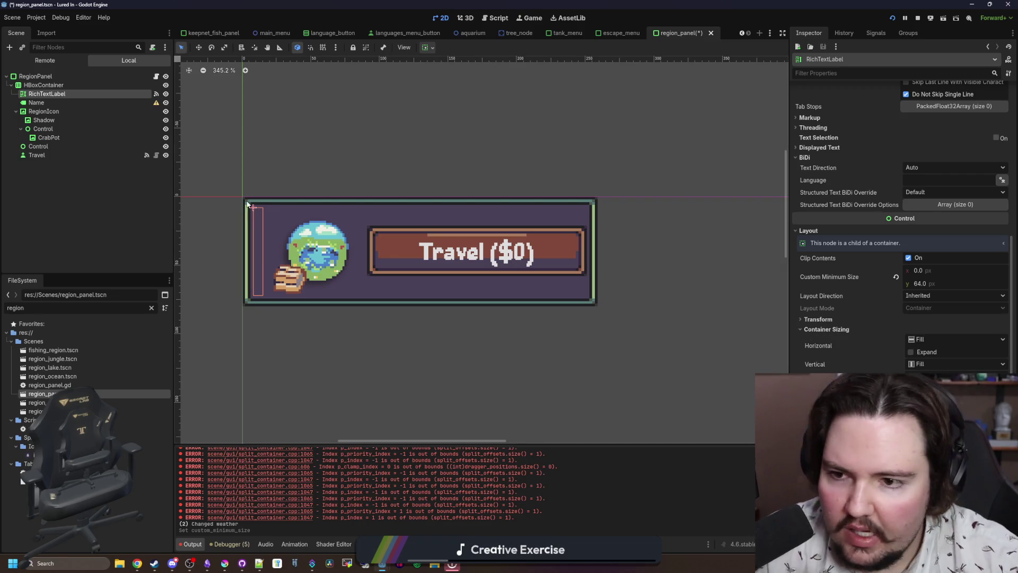
- Add a Control child to HBoxContainer and move it above RichTextLabel as Control2
right_click(72, 86)
left_click(112, 97)
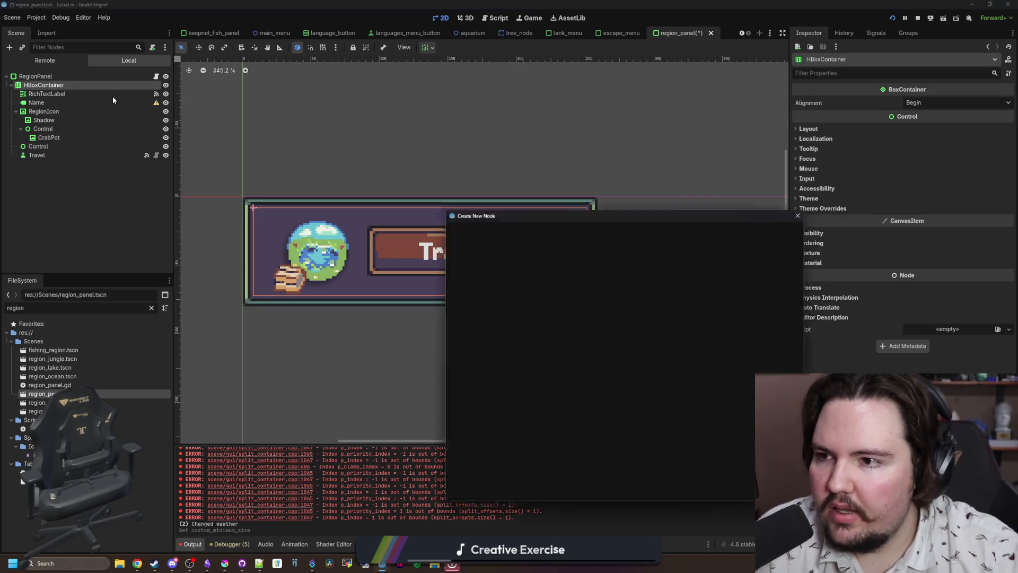
type("control")
key("Return")
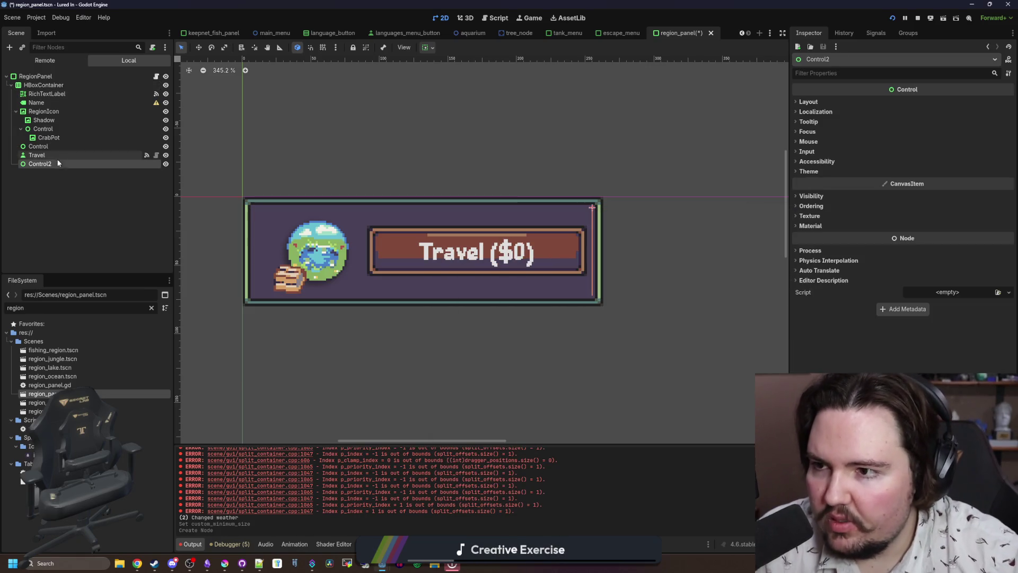
left_click_drag(60, 165, 67, 92)
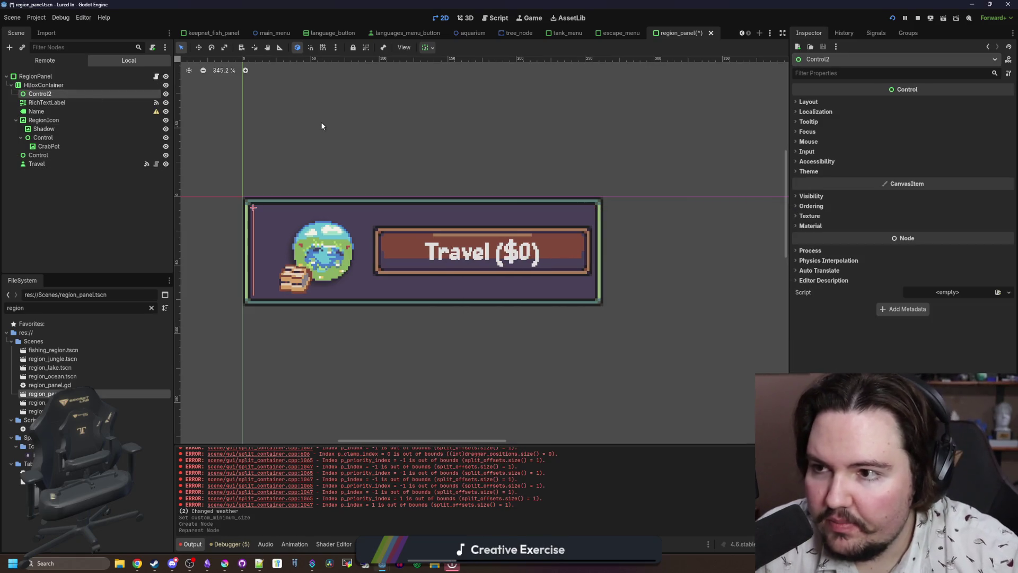
- Set Control2's Mouse Filter to Ignore and enable its Horizontal Expand sizing
left_click(869, 101)
left_click(823, 240)
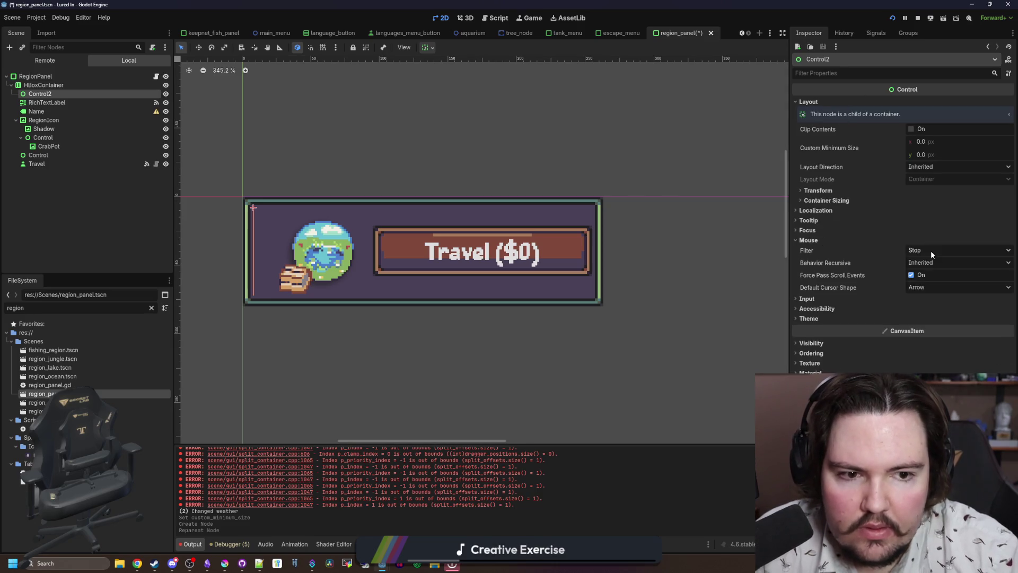
left_click(930, 251)
left_click(925, 282)
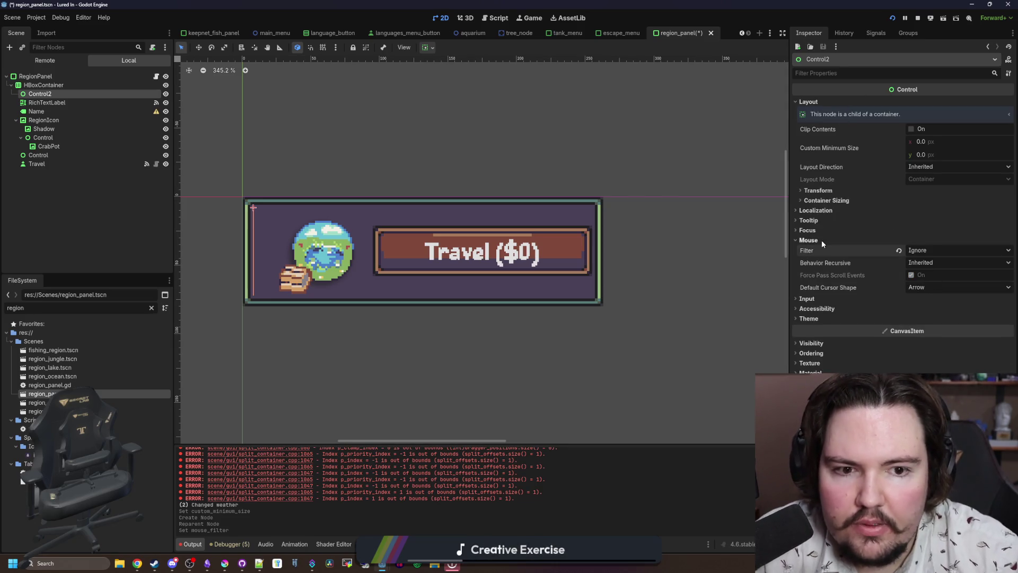
left_click(840, 200)
left_click(913, 223)
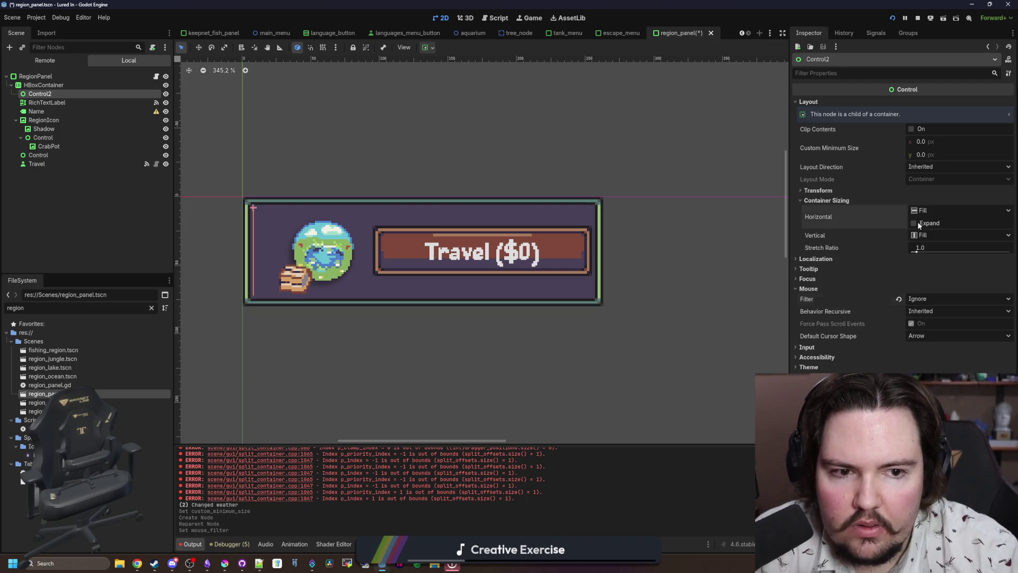
- Copy Control2 and paste it as Control3 placed after RichTextLabel
right_click(54, 95)
left_click(92, 145)
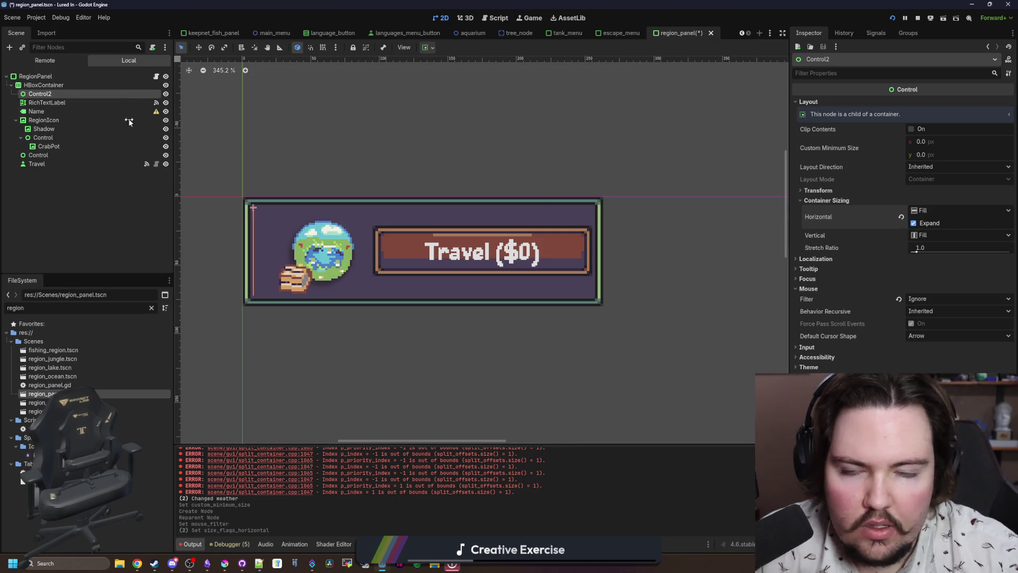
right_click(66, 95)
key("Escape")
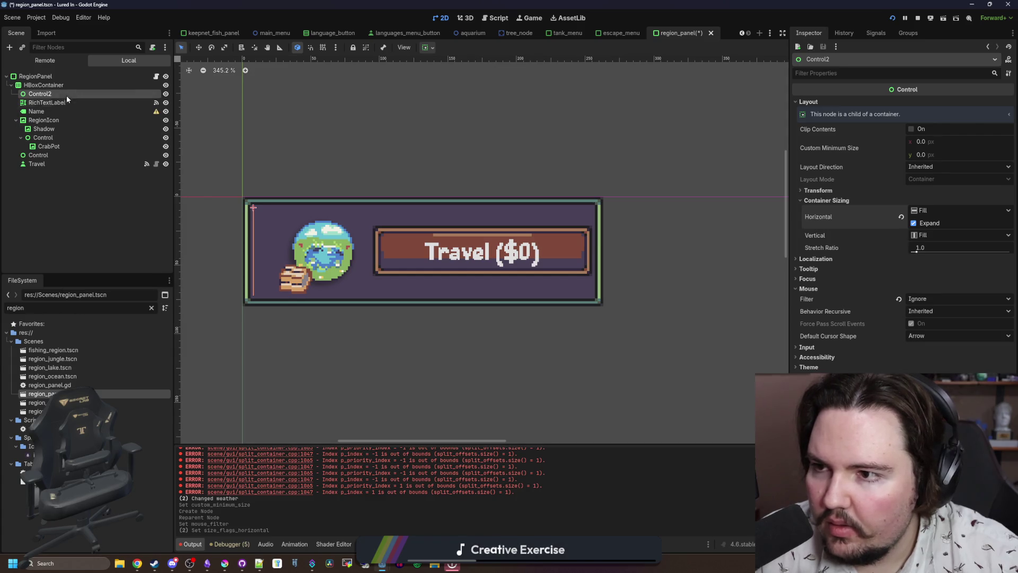
right_click(65, 95)
left_click(106, 151)
left_click_drag(44, 103, 47, 116)
left_click(53, 105)
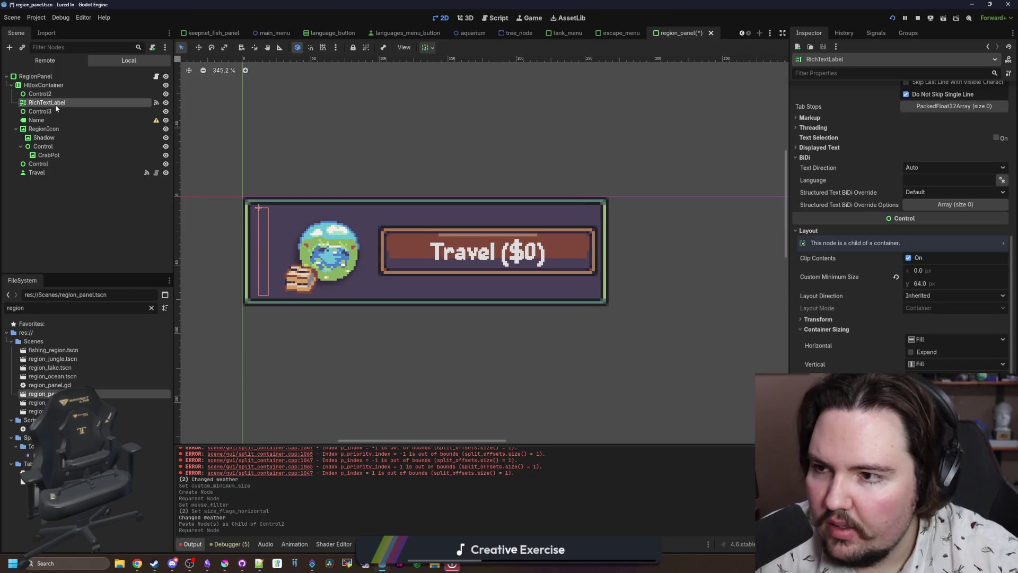
- Add a PanelContainer to HBoxContainer, positioned just above RichTextLabel
left_click(53, 85)
right_click(53, 85)
left_click(74, 90)
type("pan")
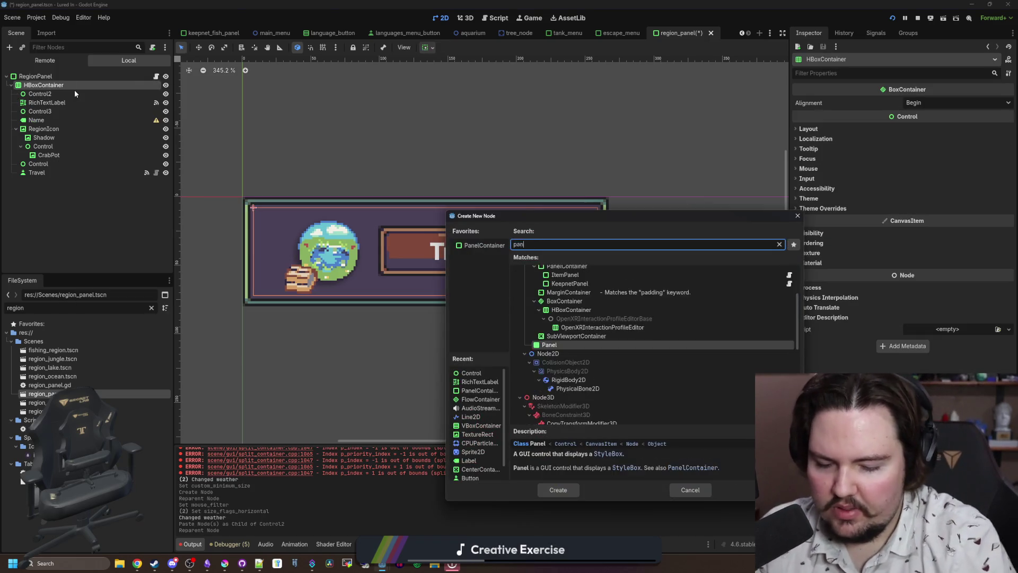
type("elco")
key("Return")
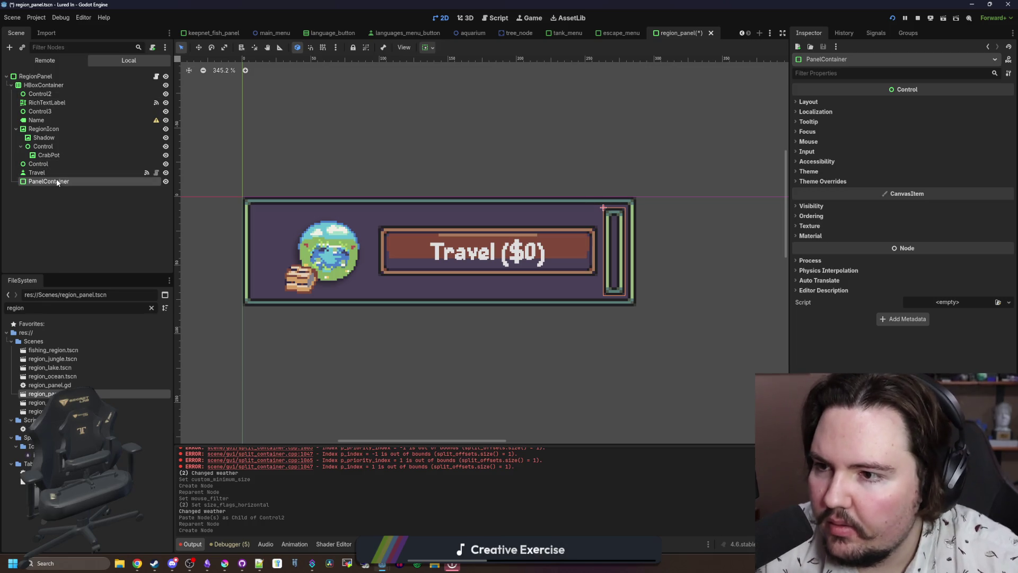
left_click_drag(57, 182, 54, 106)
left_click(55, 106)
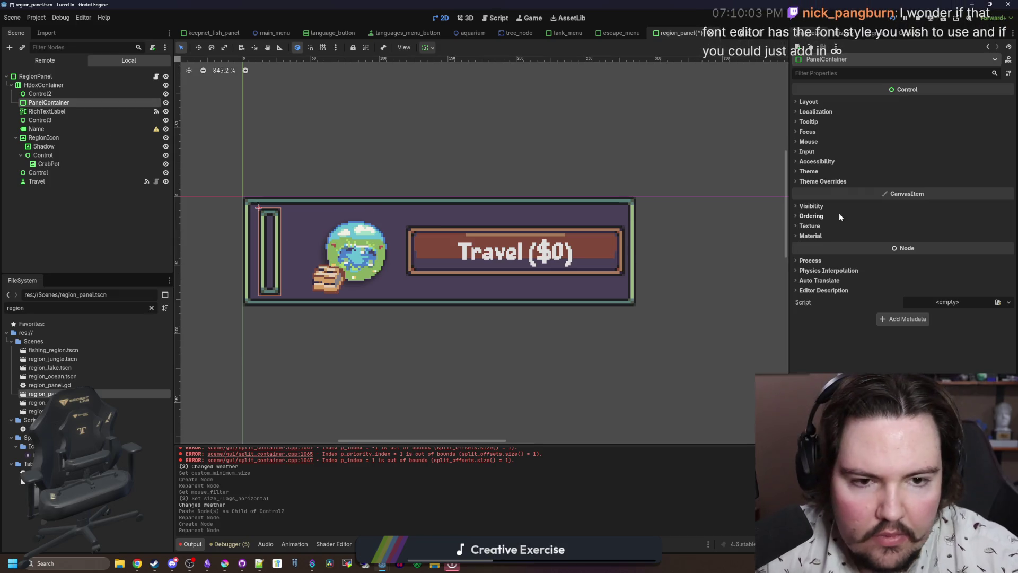
- Give the PanelContainer the PanelContainer3 type variation instead of PanelContainerThinBright
left_click(823, 181)
left_click(809, 171)
left_click(911, 194)
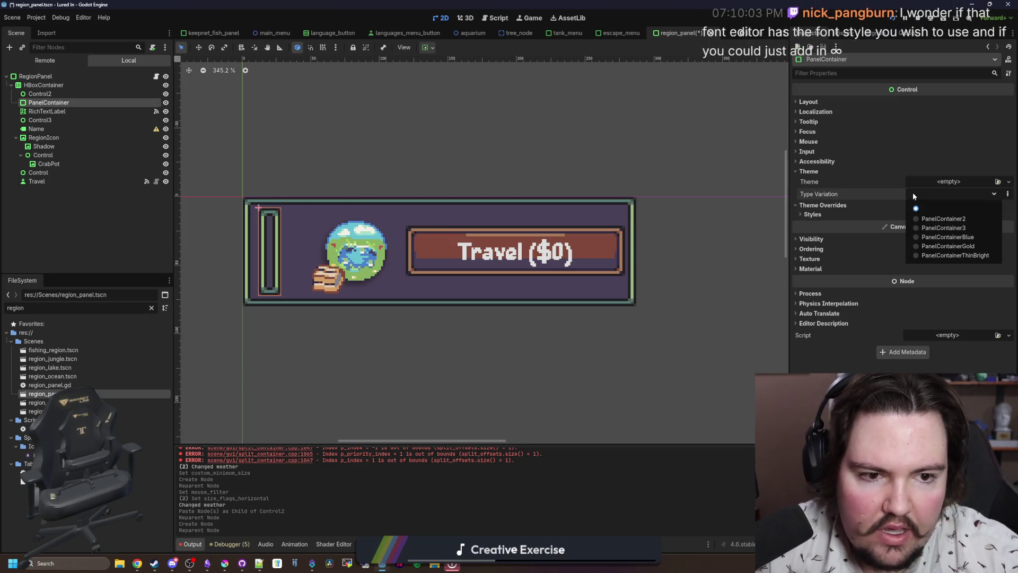
left_click(954, 255)
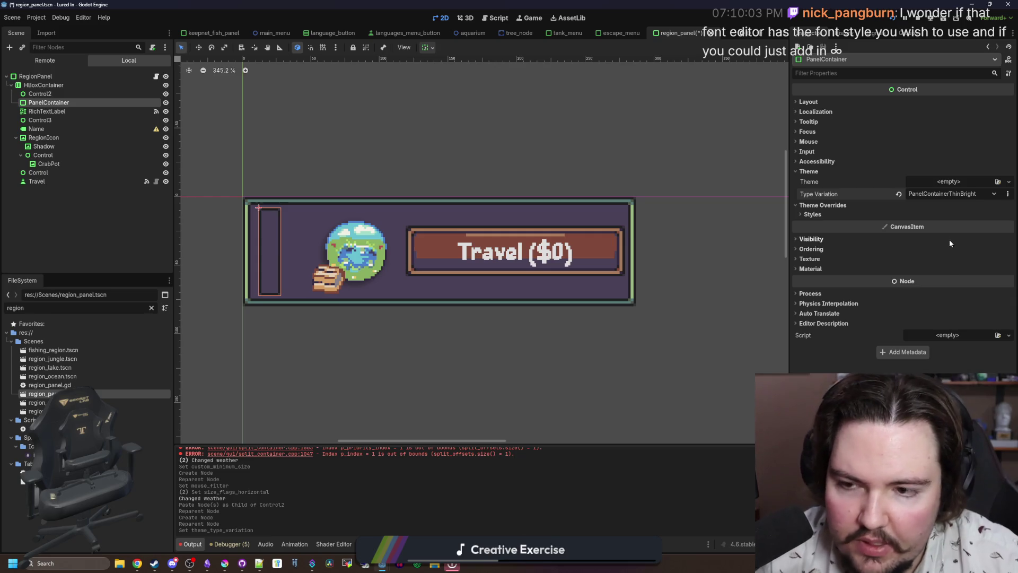
left_click(928, 197)
left_click(962, 228)
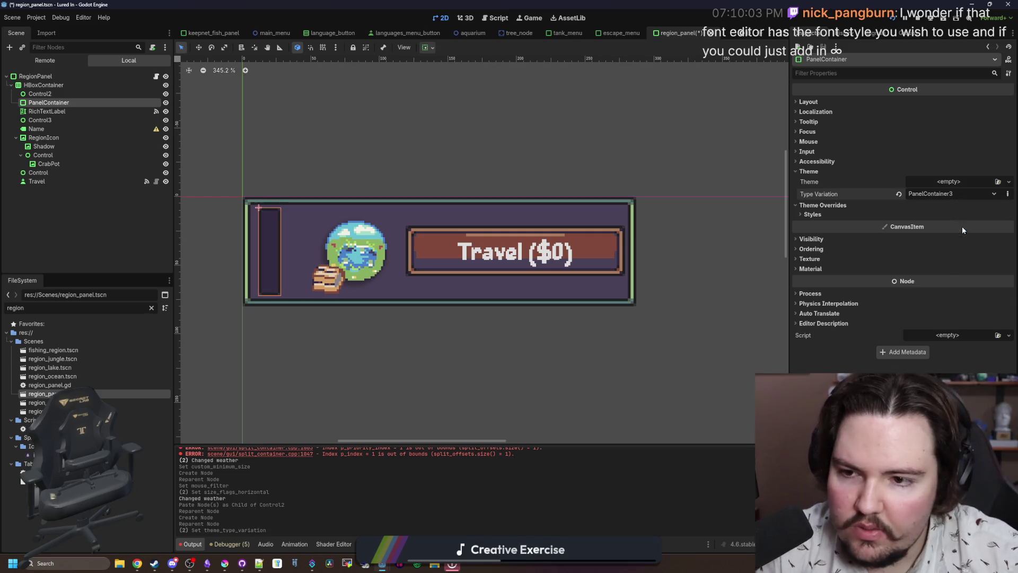
- Move RichTextLabel inside the PanelContainer and open region_panel.gd from the root node
left_click_drag(48, 111, 49, 103)
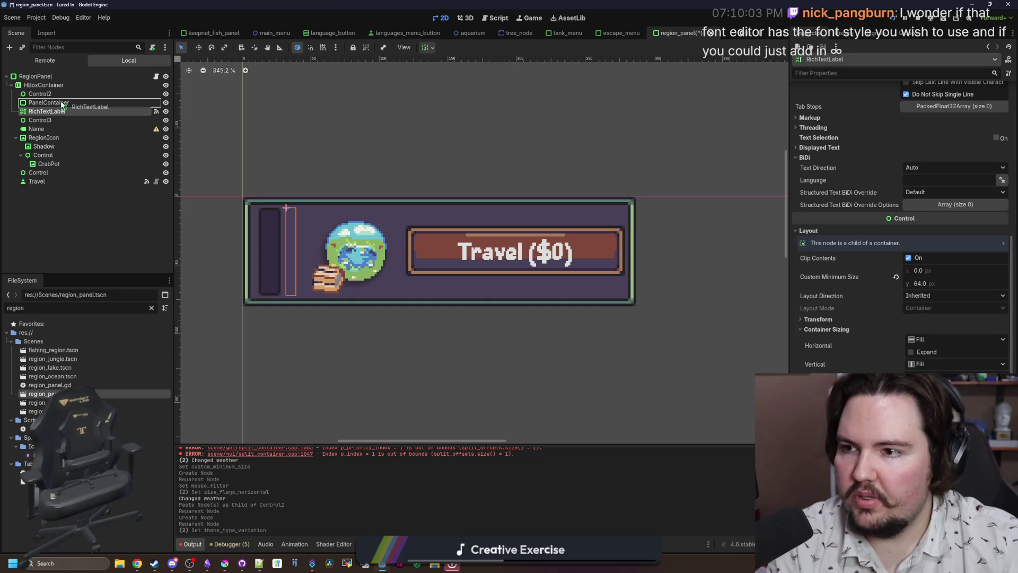
left_click(59, 77)
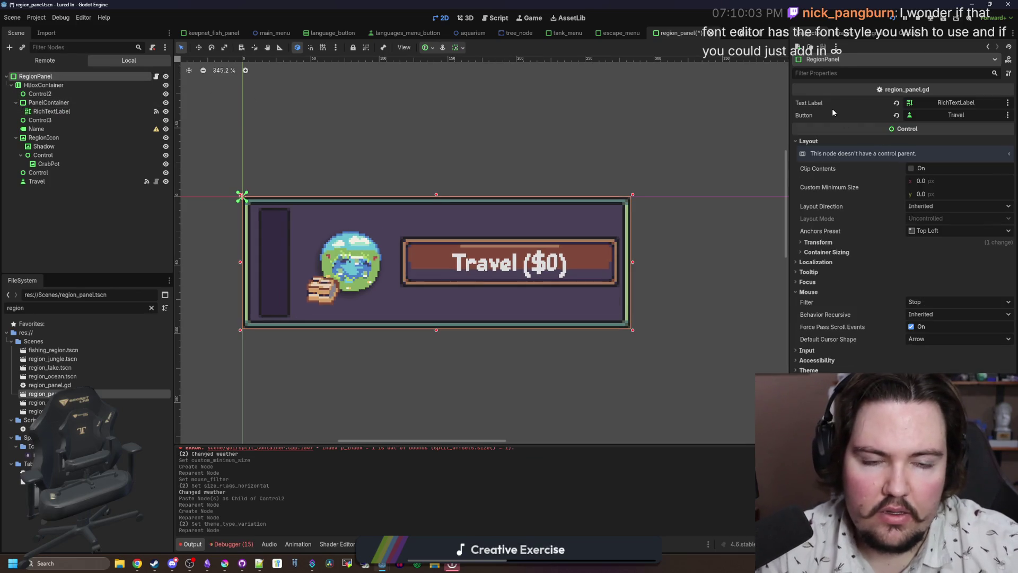
left_click(156, 77)
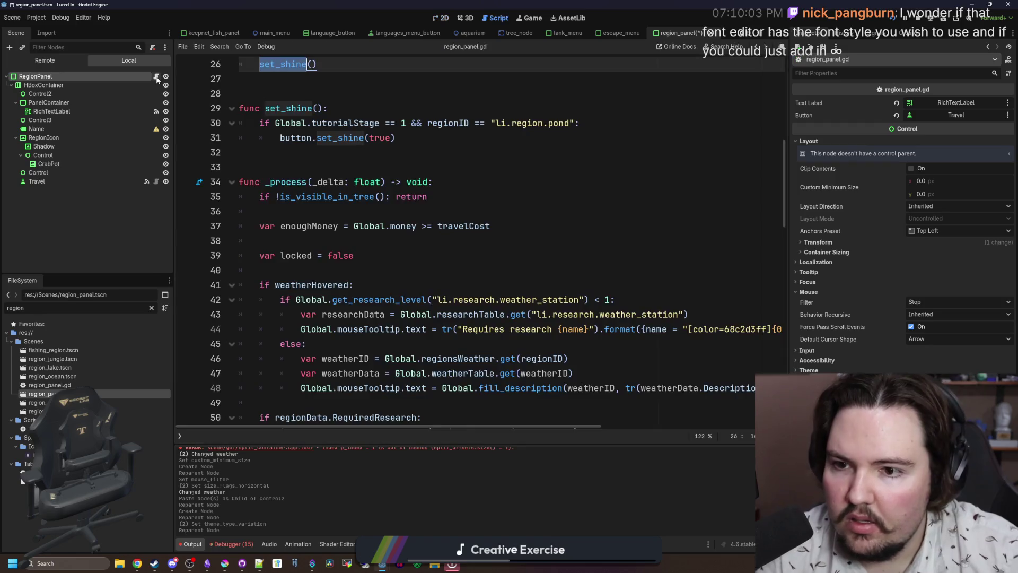
- Search region_panel.gd for 'weather' and read through the weather code
scroll(342, 211, "down", 6)
scroll(582, 282, "up", 1)
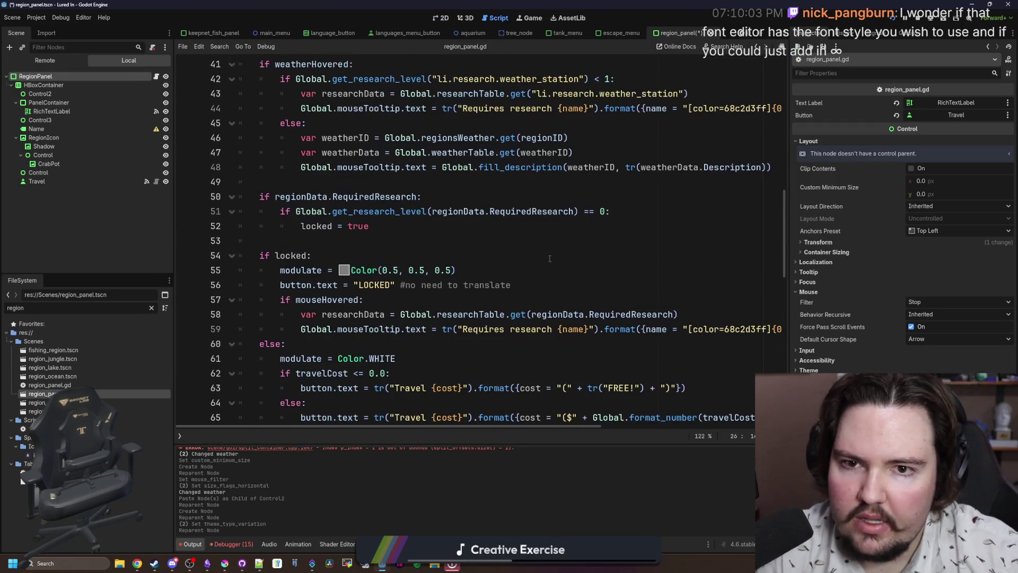
left_click(582, 284)
scroll(582, 282, "up", 1)
left_click(484, 227)
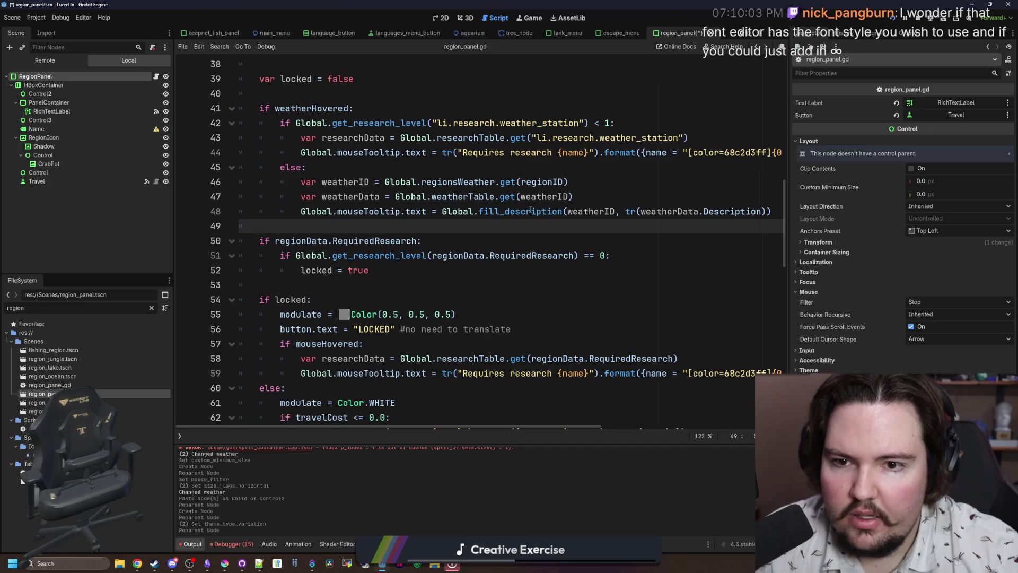
key("ctrl+f")
type("weather")
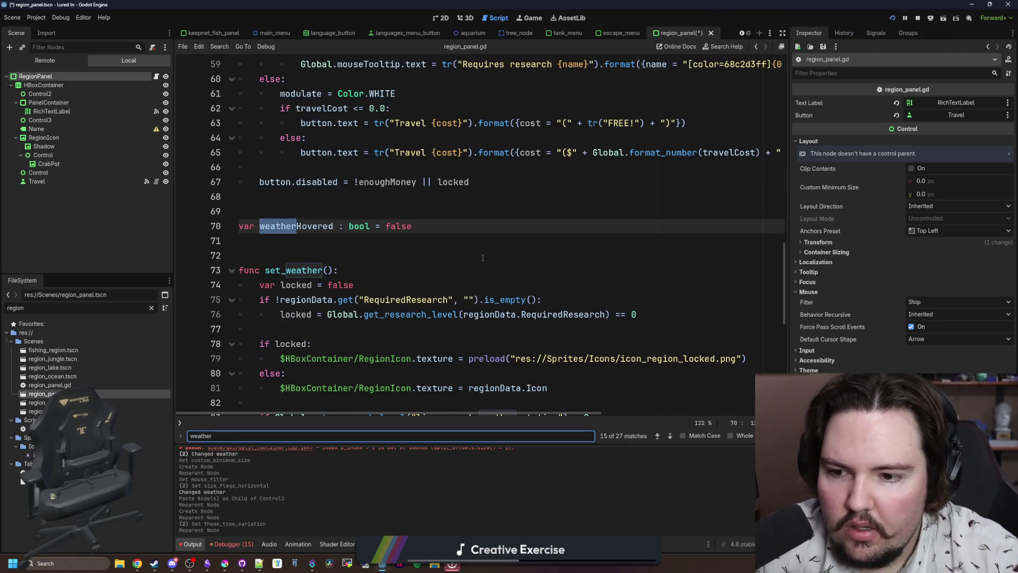
scroll(450, 262, "down", 1)
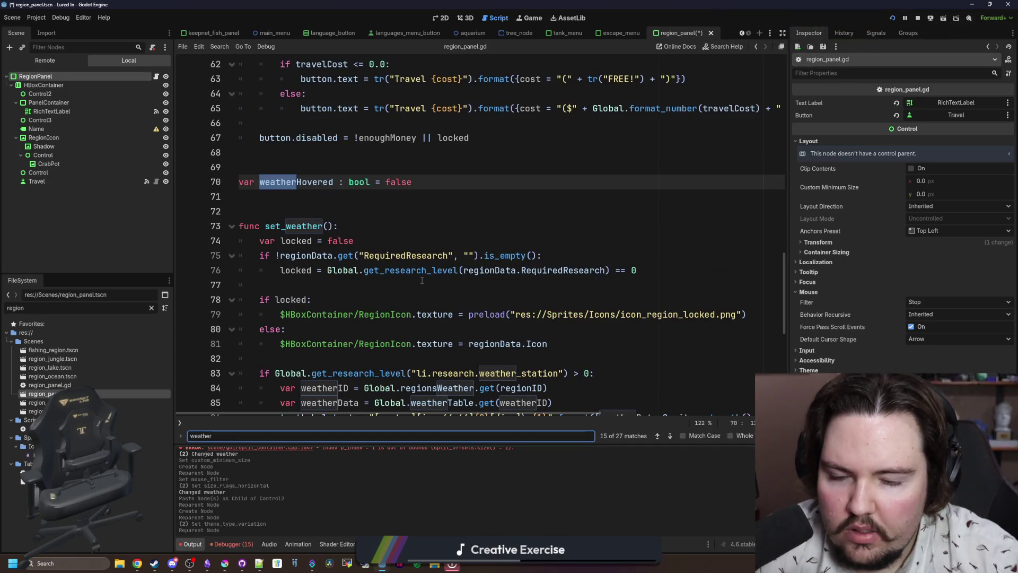
scroll(422, 281, "down", 4)
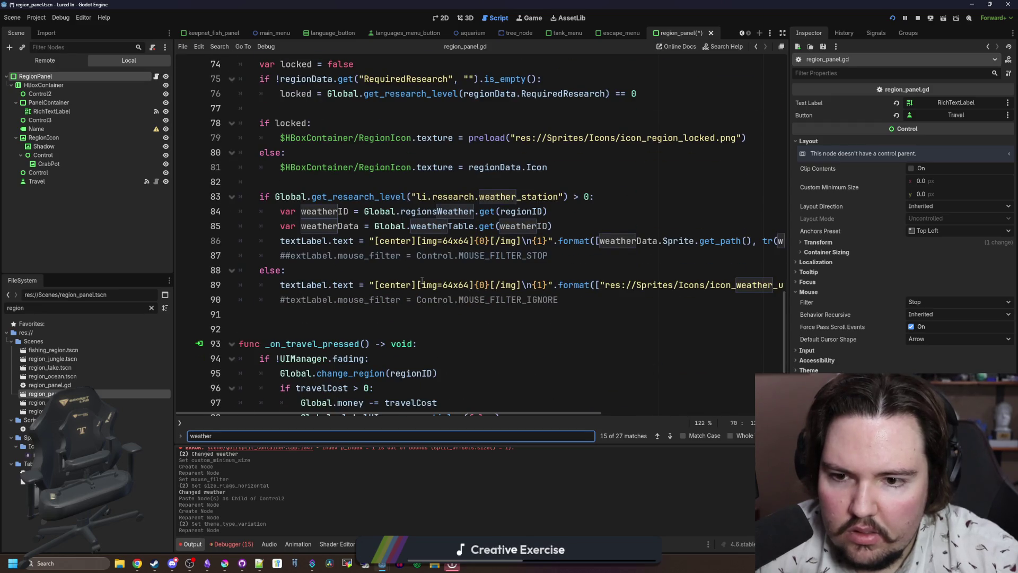
- Save region_panel.gd and go back to the 2D scene view
left_click(457, 270)
key("ctrl+s")
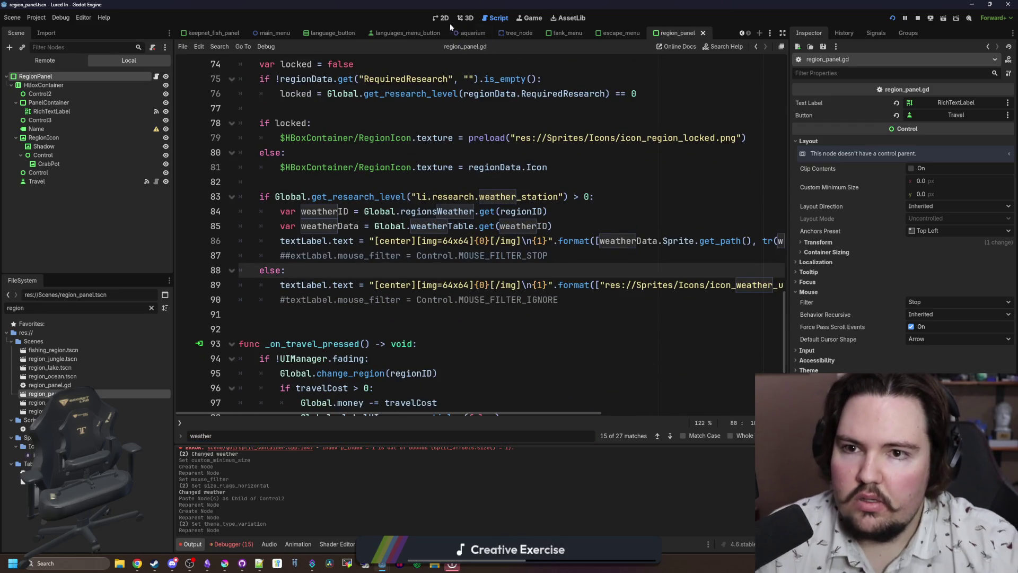
left_click(440, 17)
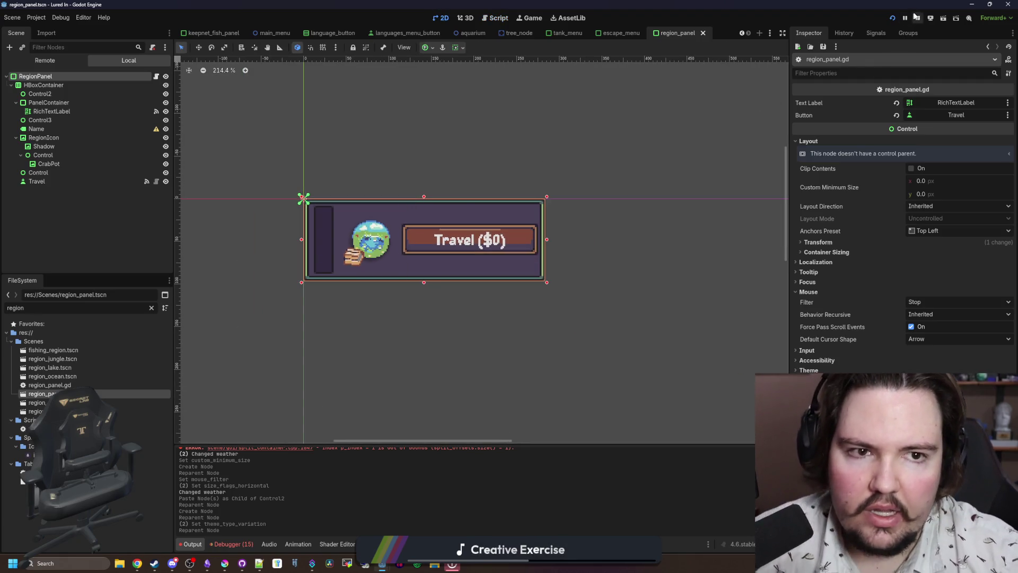
- Run the game, dismiss the feedback message, and toggle Normal Font on and off in Options
left_click(918, 18)
left_click(893, 18)
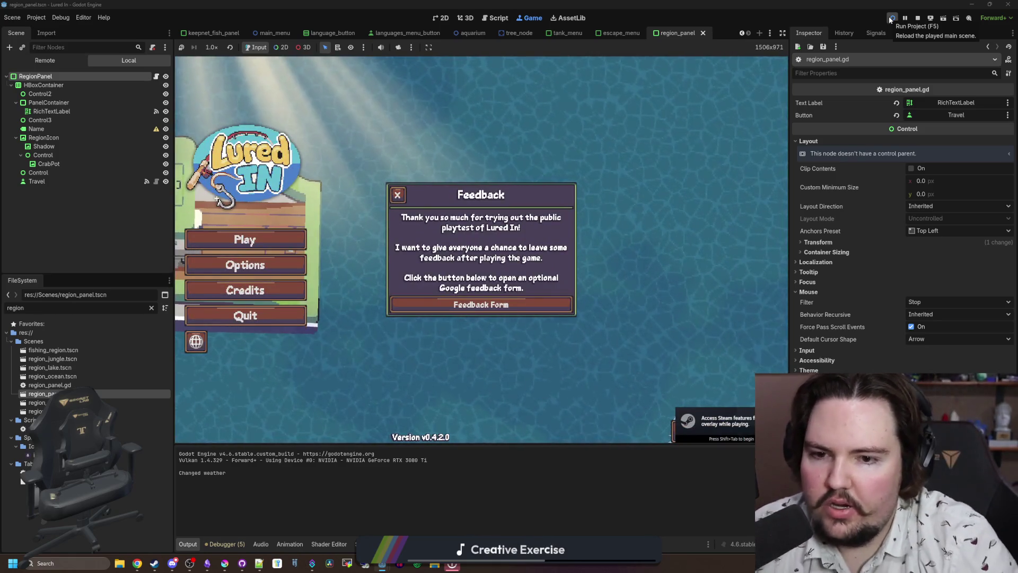
left_click(397, 194)
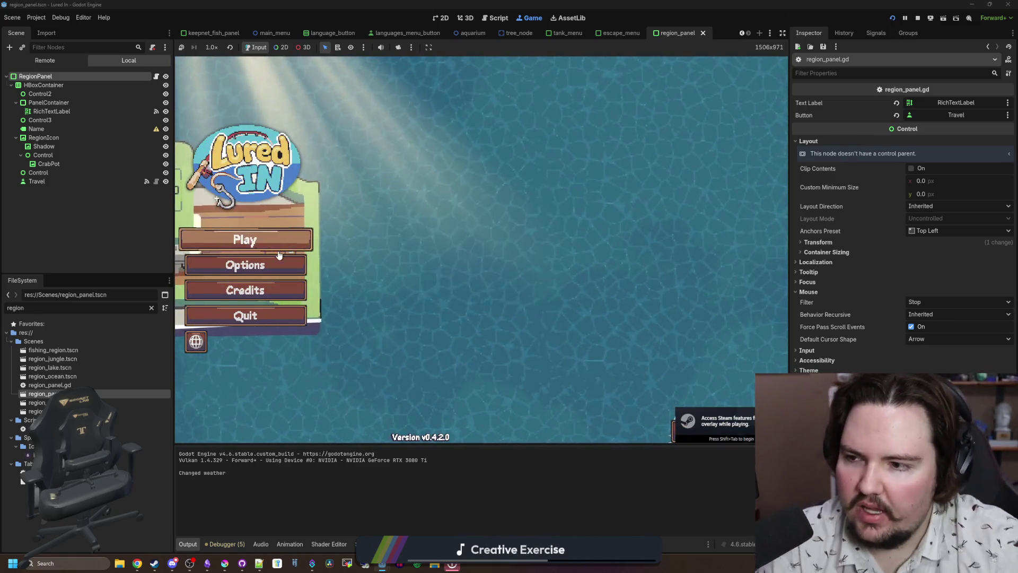
left_click(277, 264)
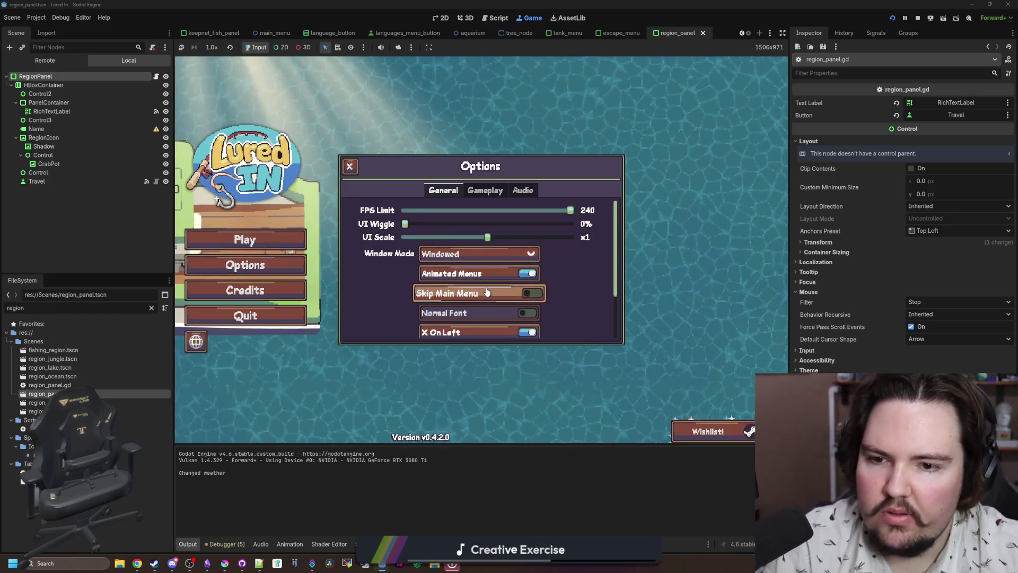
left_click(511, 313)
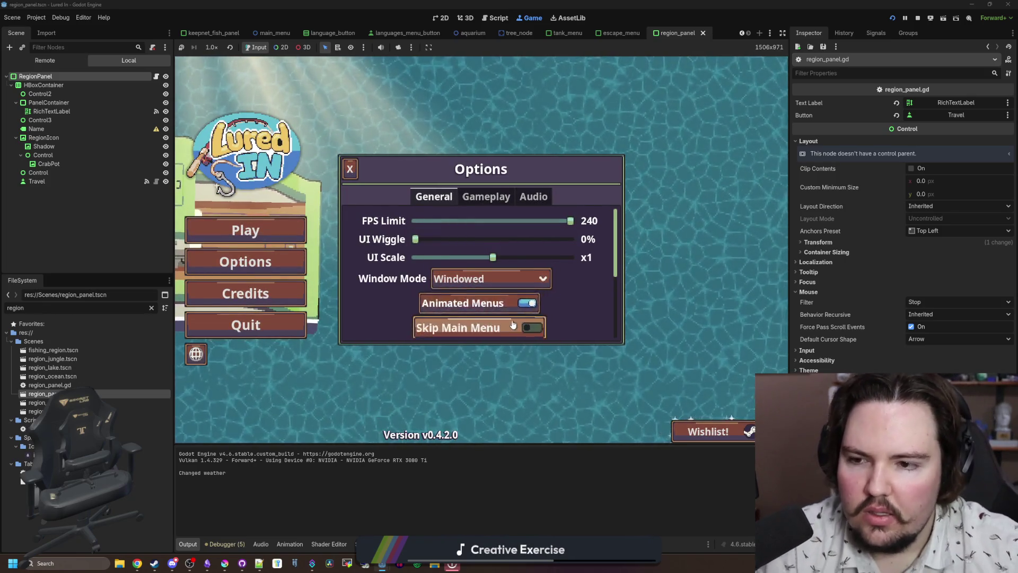
scroll(513, 325, "down", 2)
left_click(525, 303)
left_click(349, 165)
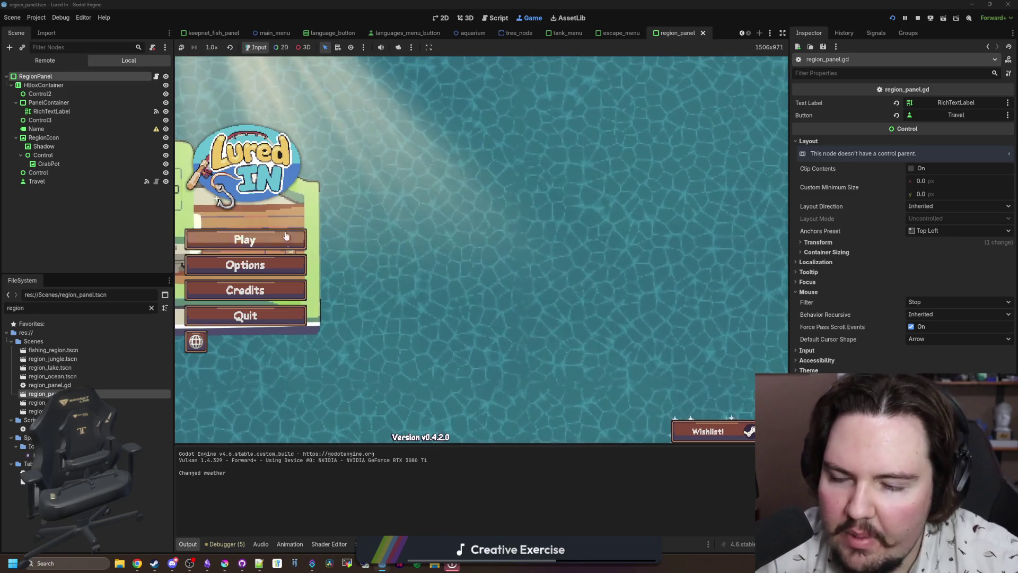
- Toggle Normal Font on and off once more, close Options, and start playing
left_click(254, 265)
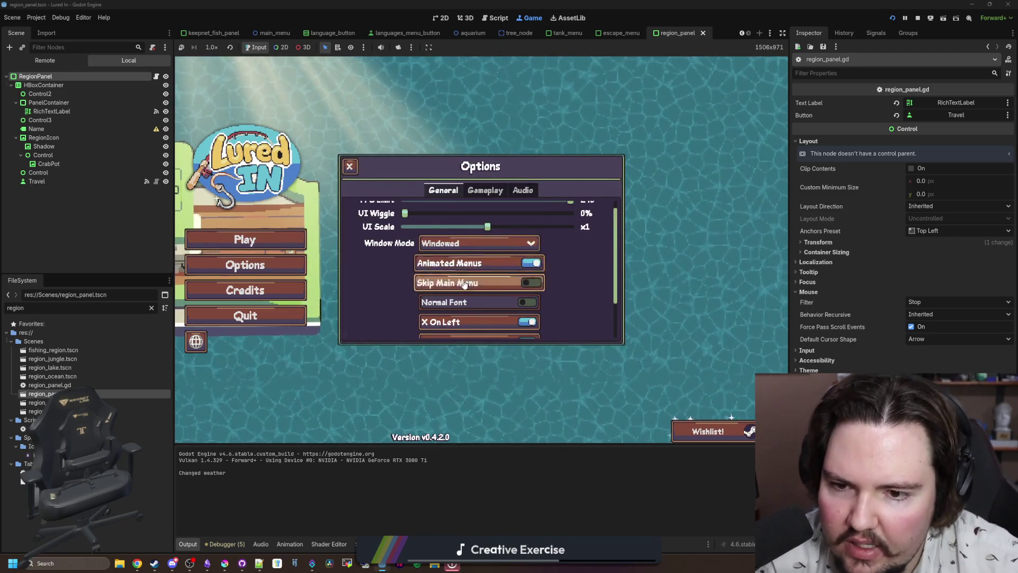
left_click(463, 303)
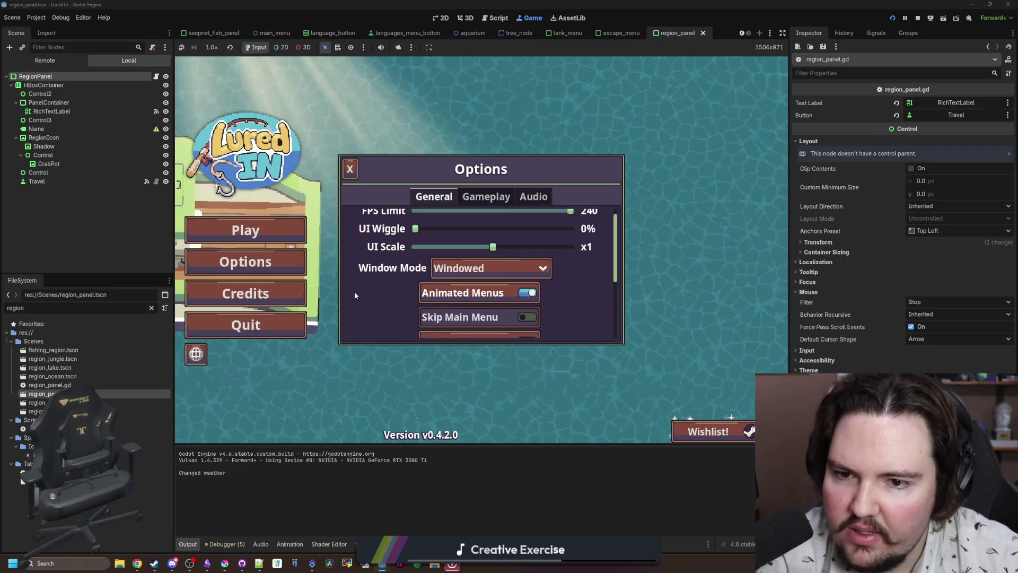
scroll(355, 295, "down", 3)
left_click(526, 254)
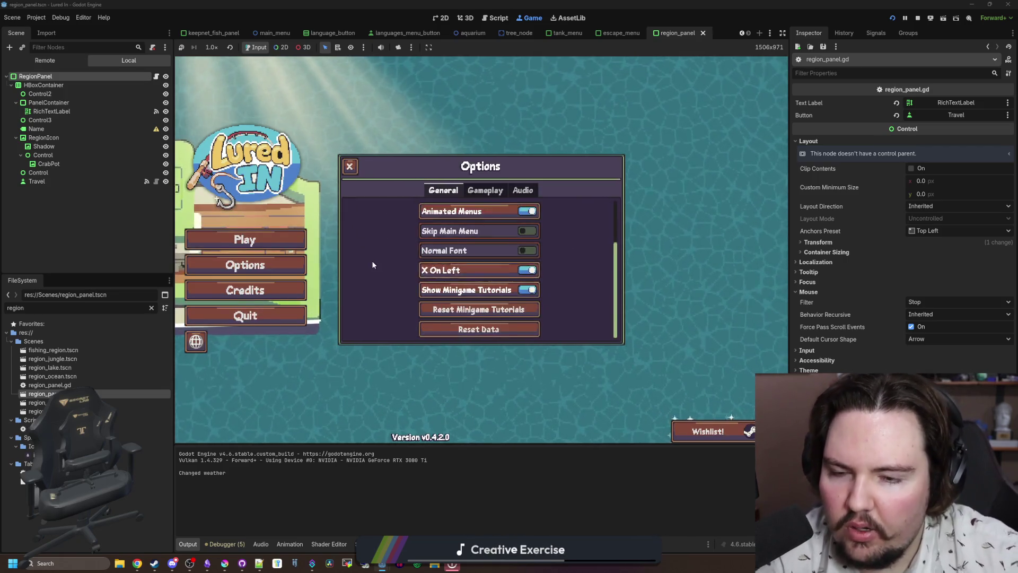
scroll(373, 265, "up", 3)
left_click(349, 166)
left_click(263, 235)
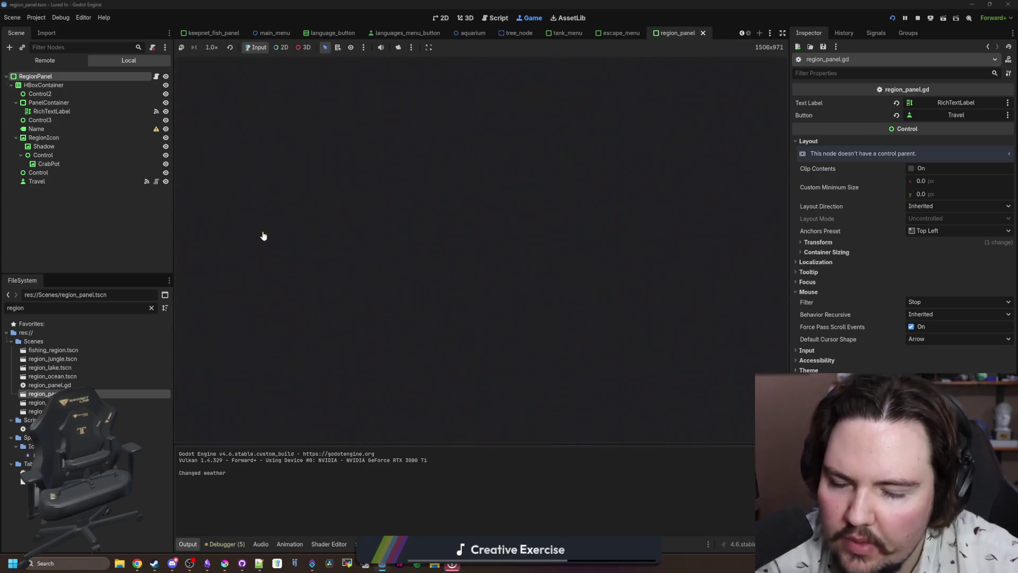
- Dismiss the Welcome Back message and glance through the Inventory
left_click(479, 345)
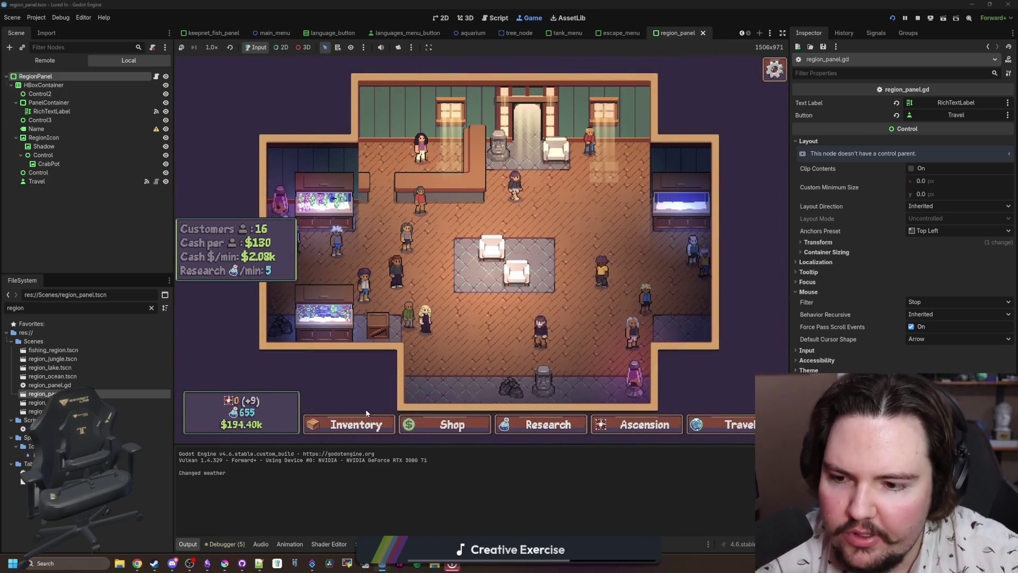
left_click(350, 425)
scroll(391, 312, "up", 10)
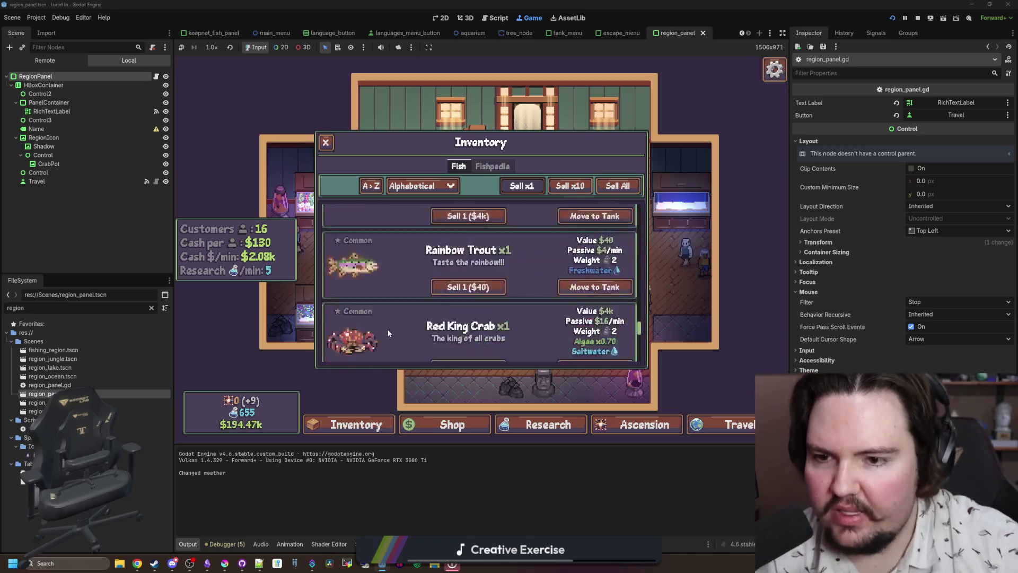
left_click(340, 424)
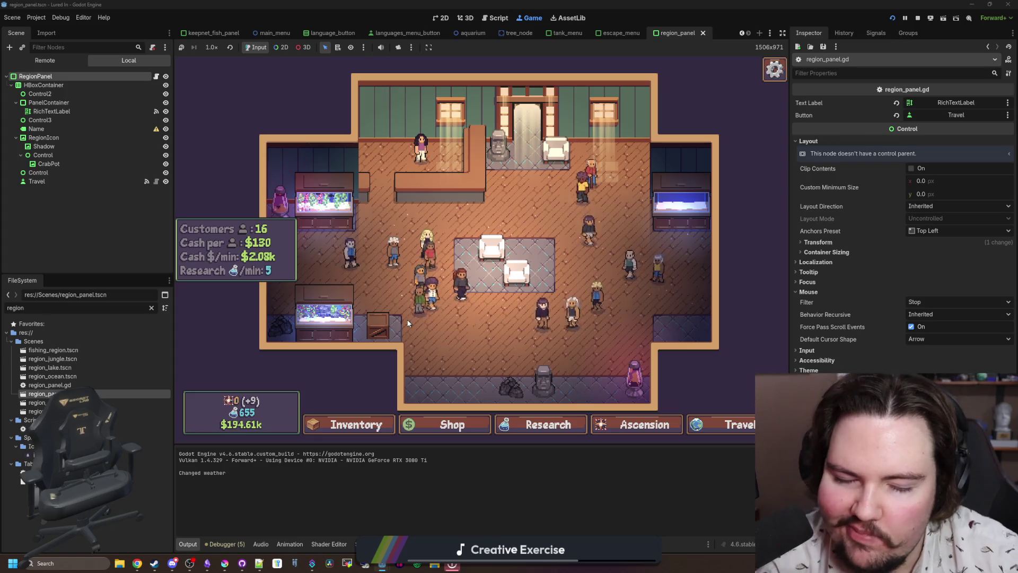
- Browse the Shop's marketing, equipment, decoration and aquarium tabs, then bring up Travel
left_click(452, 425)
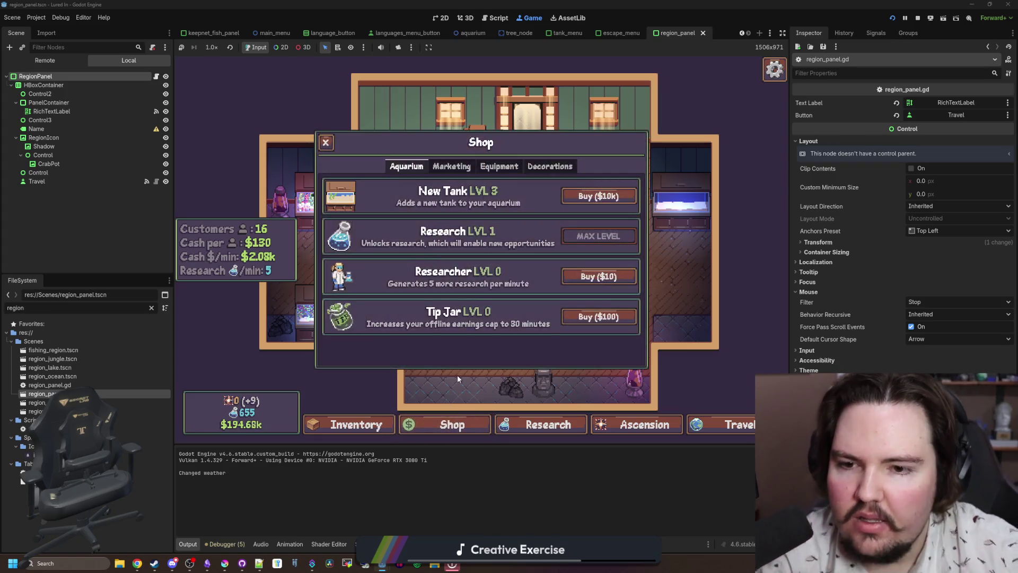
left_click(461, 167)
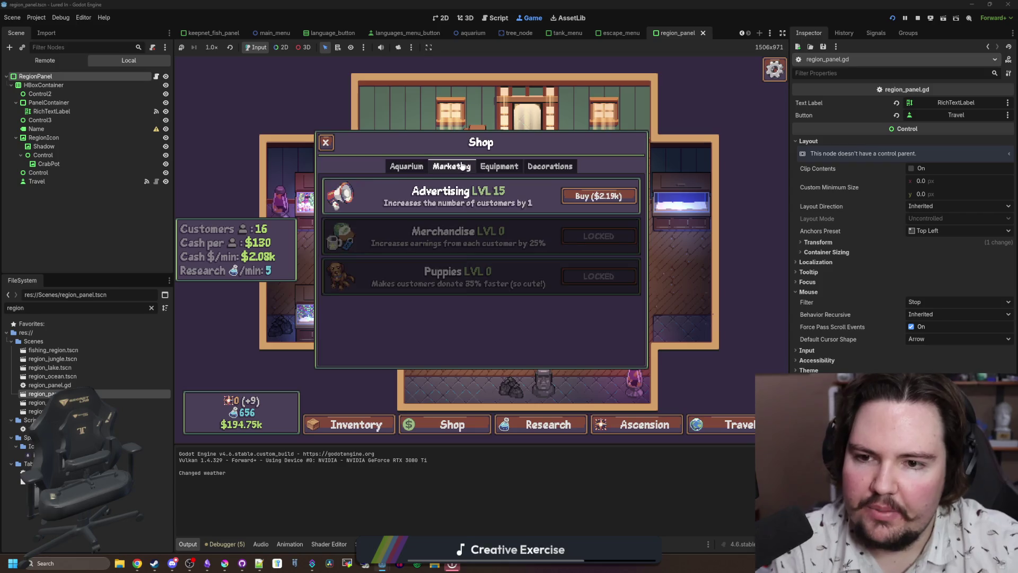
left_click(498, 166)
left_click(549, 167)
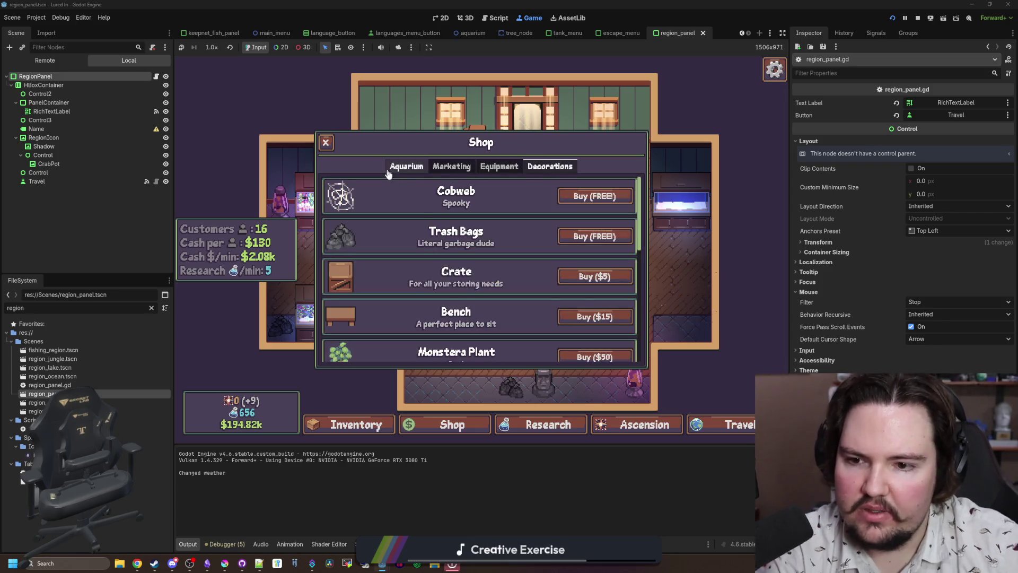
scroll(416, 248, "down", 3)
scroll(417, 247, "down", 3)
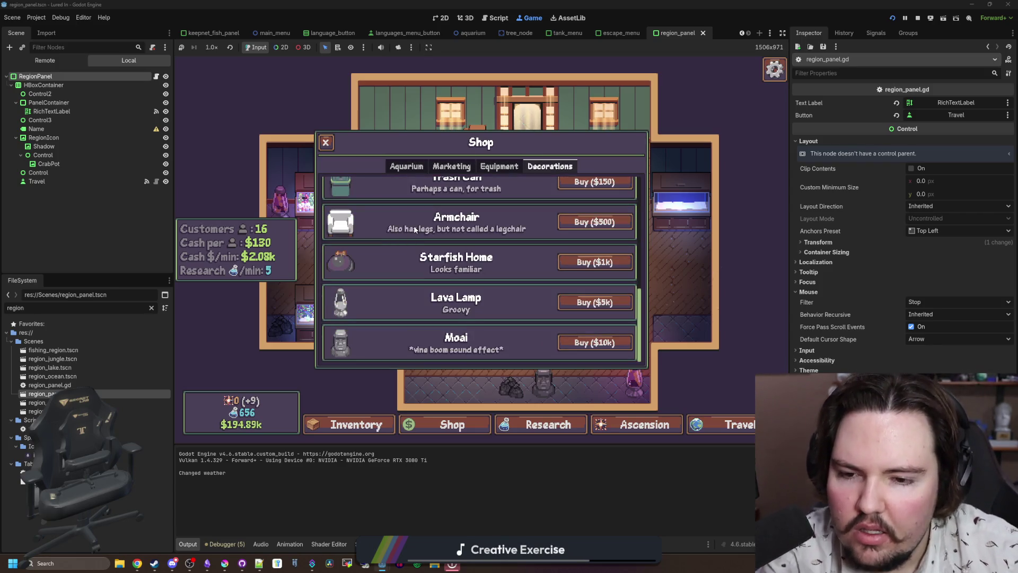
scroll(417, 219, "up", 6)
left_click(417, 166)
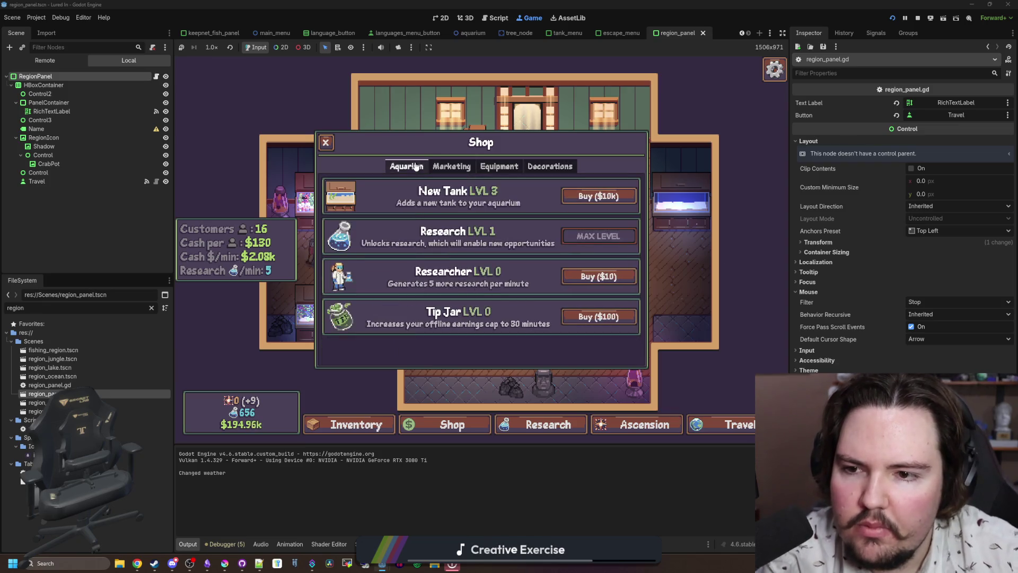
left_click(327, 142)
left_click(734, 424)
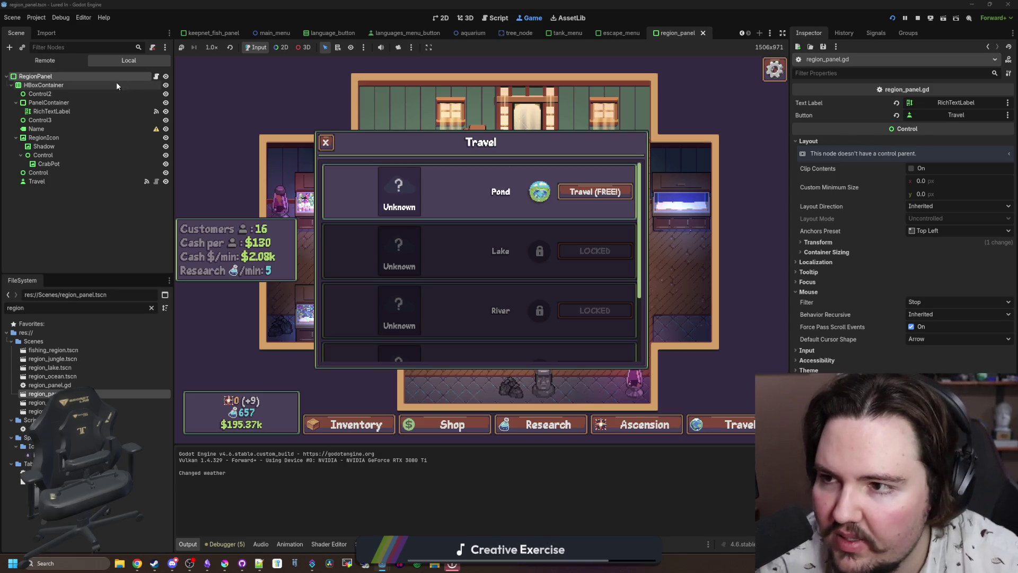
- Delete Control2 and then Control3 from the Scene tree, confirming each removal
left_click(91, 90)
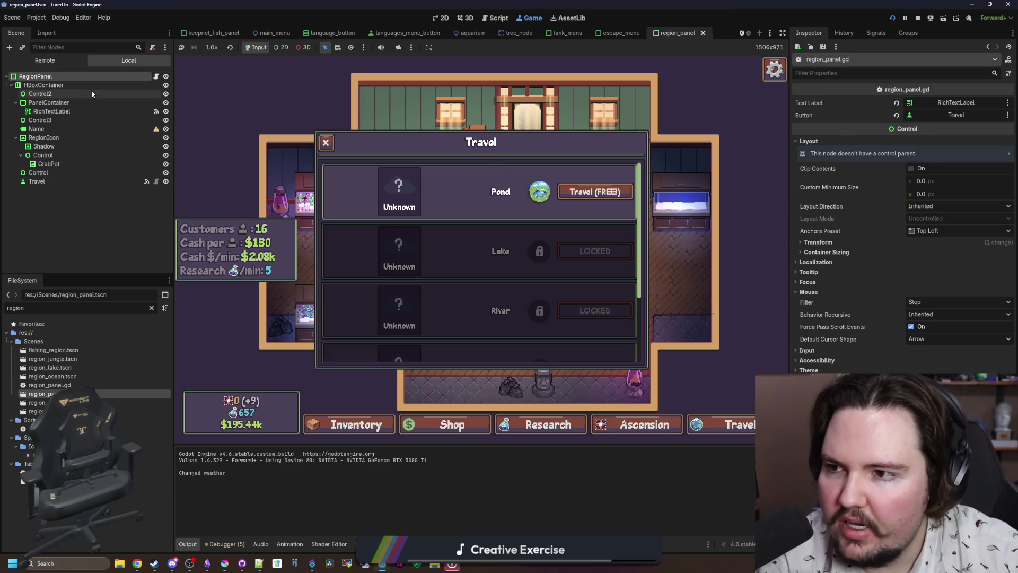
key("Delete")
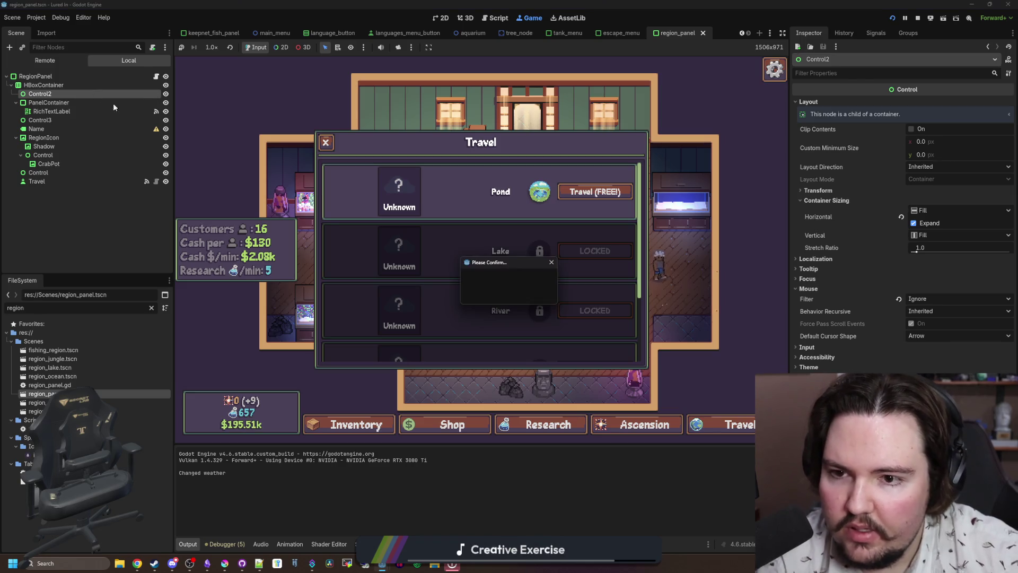
left_click(497, 292)
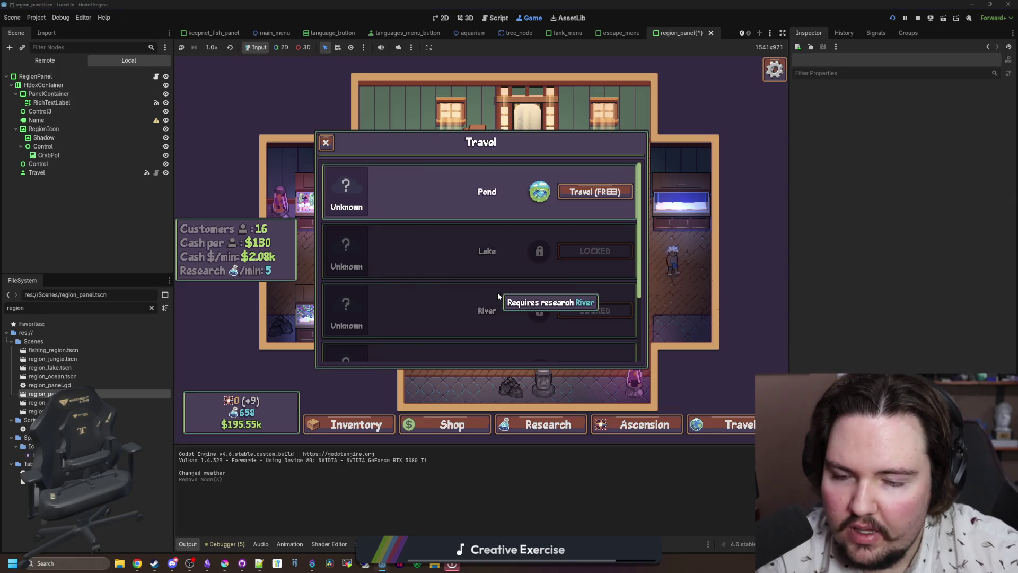
left_click(53, 110)
key("Delete")
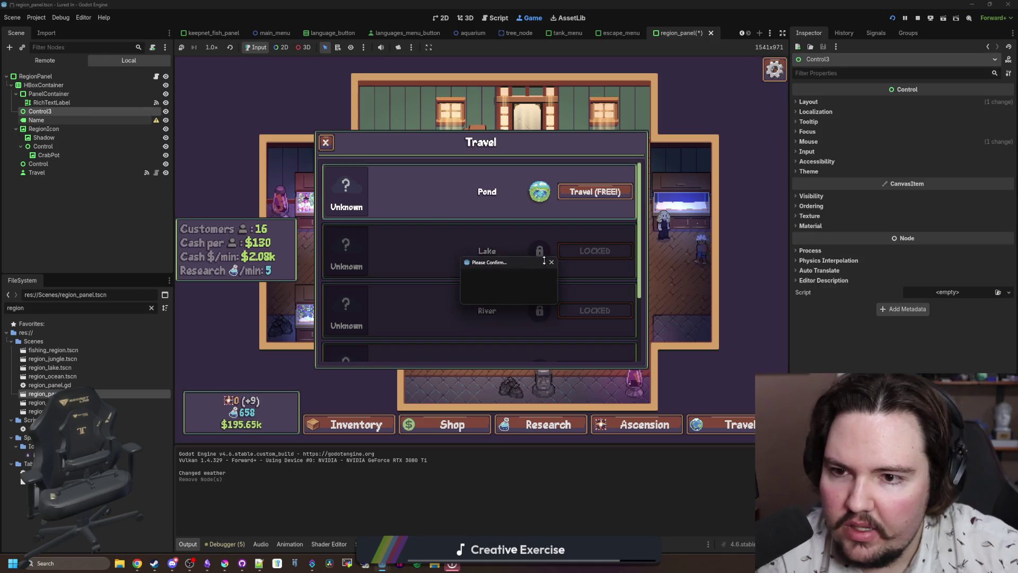
left_click(497, 290)
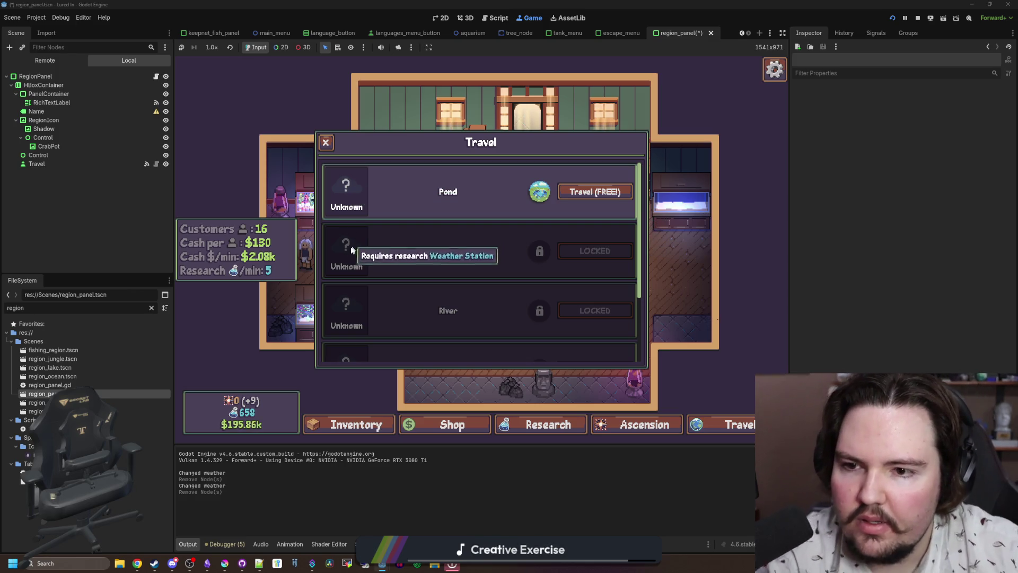
scroll(467, 286, "down", 2)
scroll(472, 272, "up", 2)
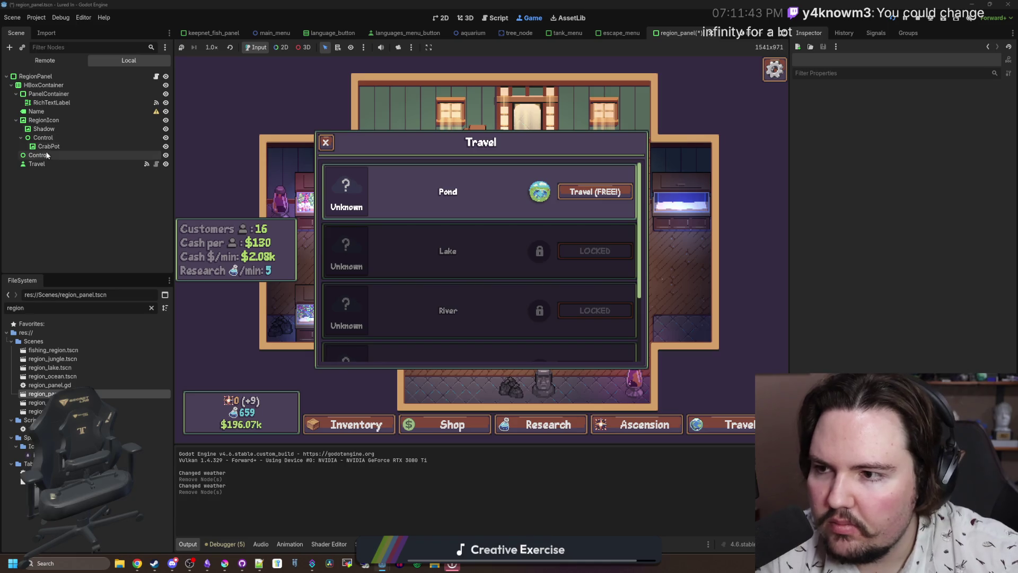
- Set the Name label's Horizontal Alignment to Right, then back to Center
left_click(85, 112)
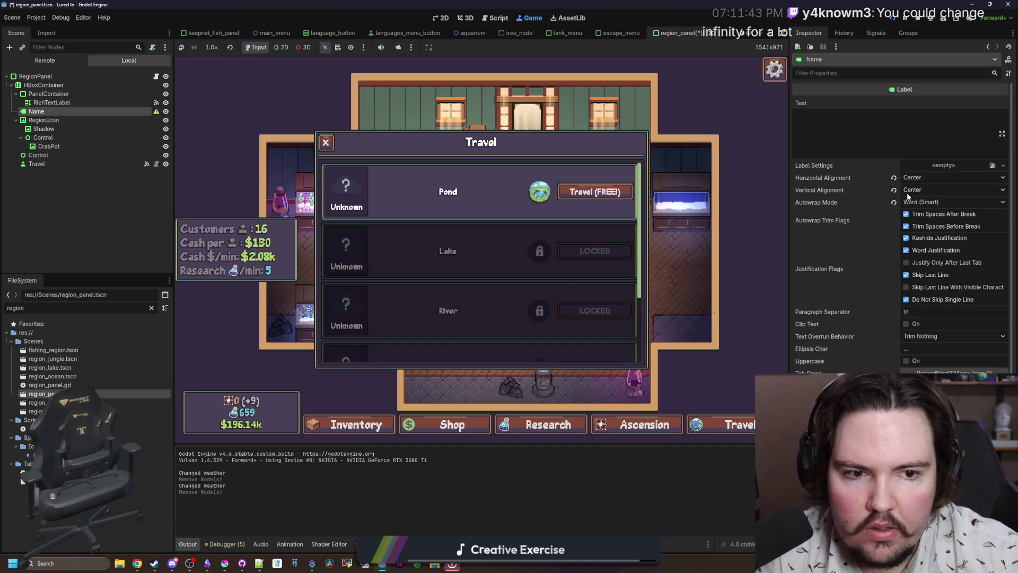
left_click(923, 178)
left_click(929, 211)
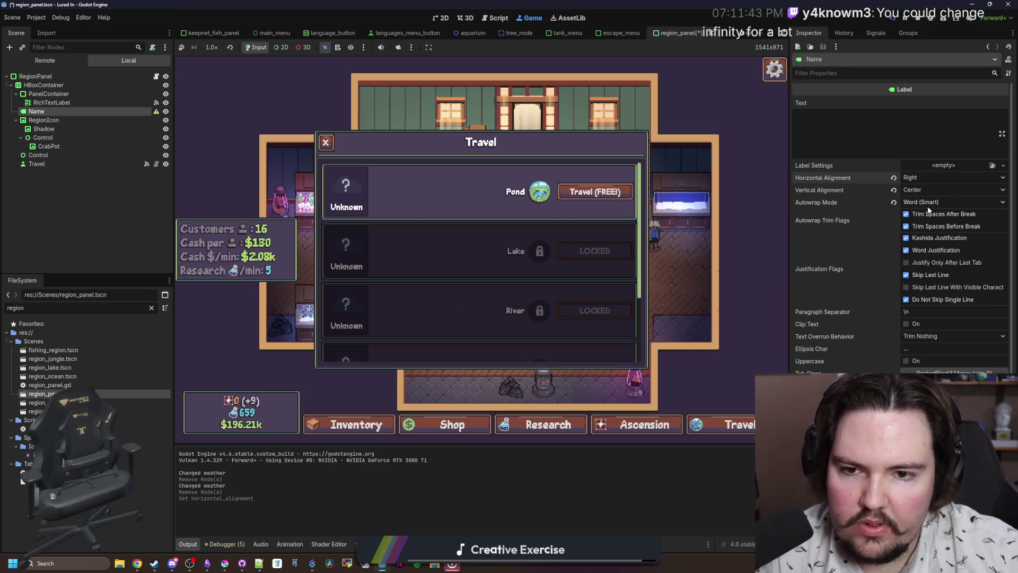
left_click(928, 176)
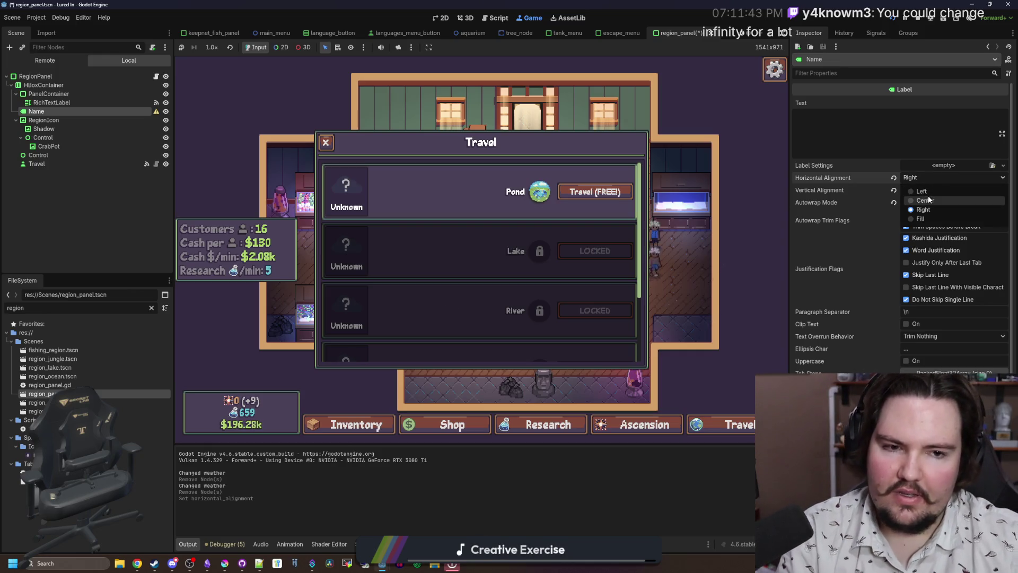
left_click(928, 200)
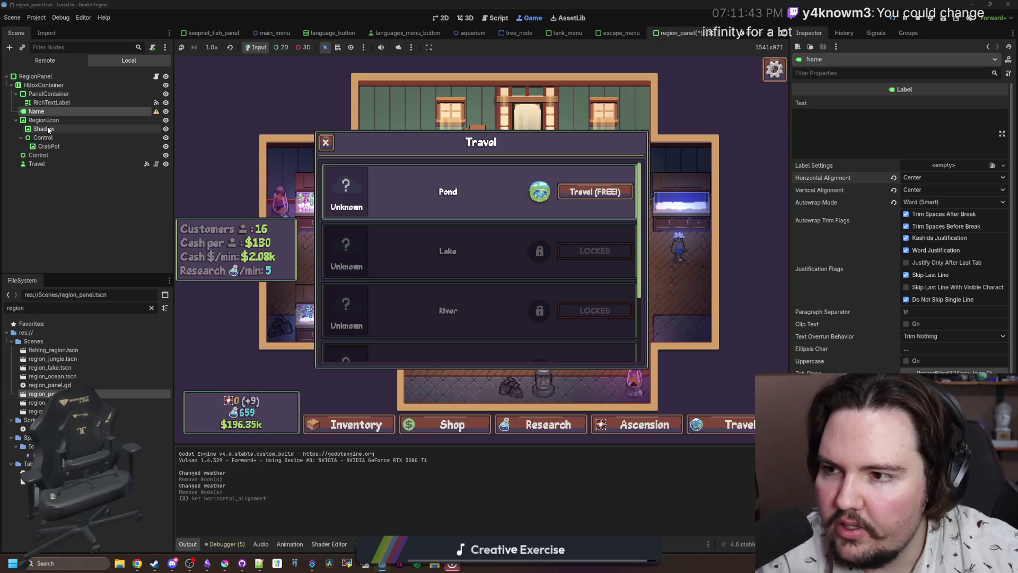
- Paste a copy of the spacer Control into PanelContainer and return to the running game
left_click(49, 155)
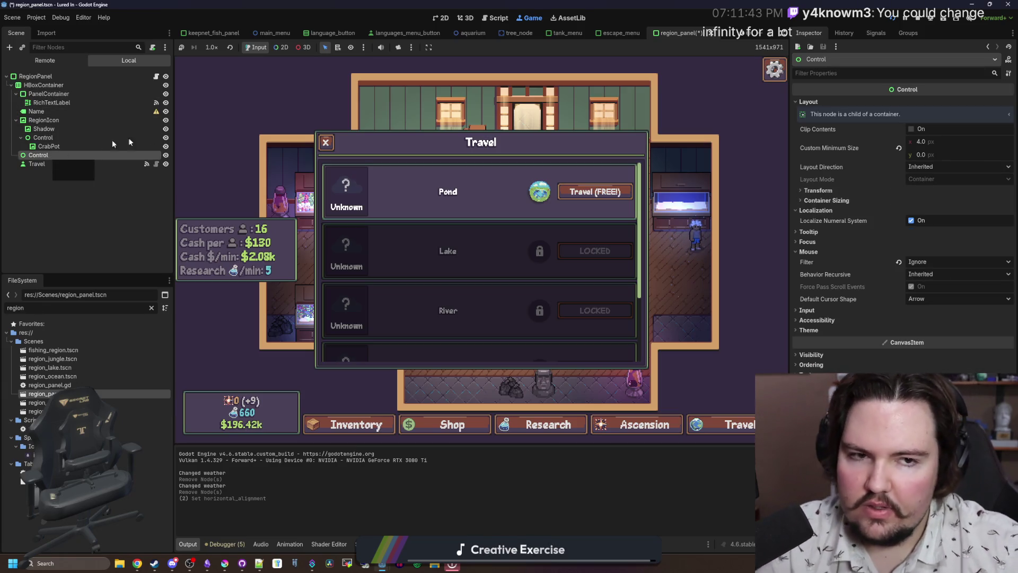
left_click(442, 18)
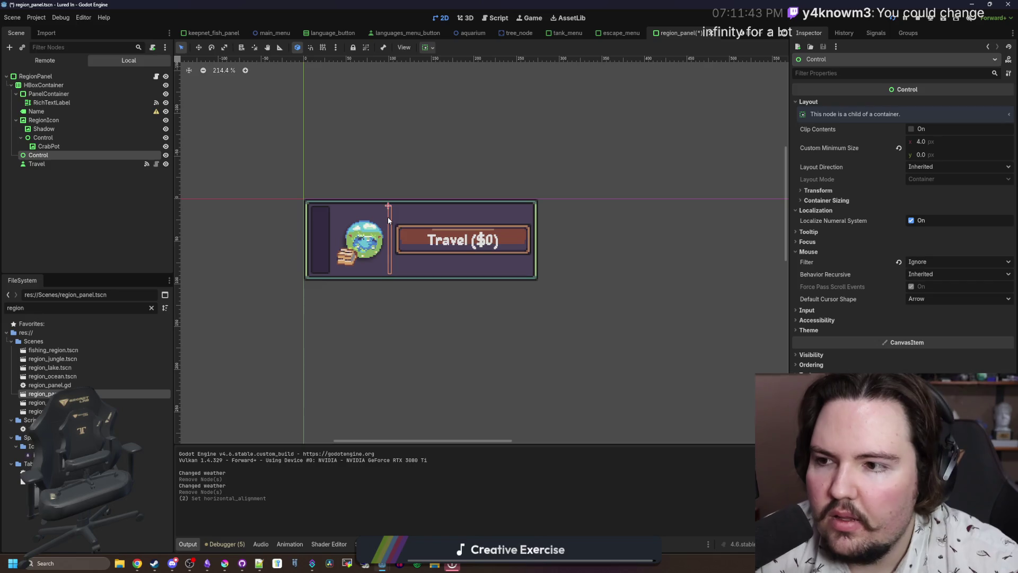
left_click(59, 95)
key("ctrl+v")
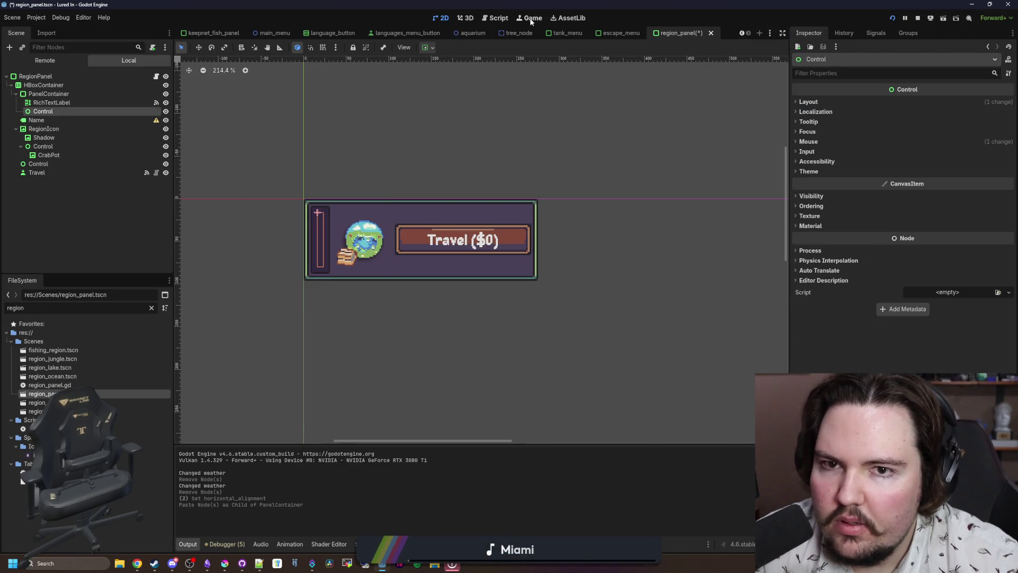
left_click(527, 17)
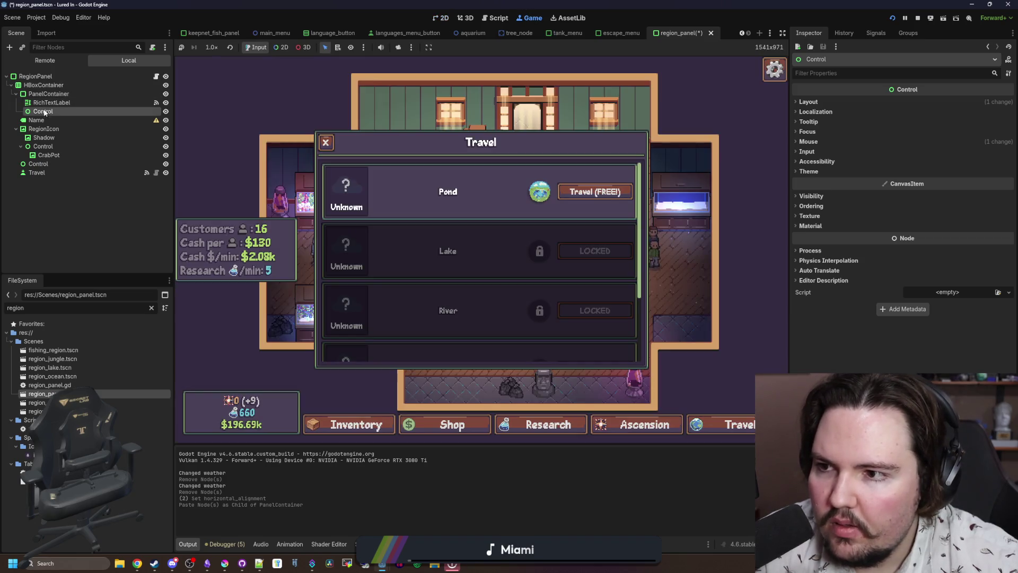
- Place the pasted Control before Name, save the region panel scene, and relaunch Lured In
left_click_drag(26, 120, 25, 119)
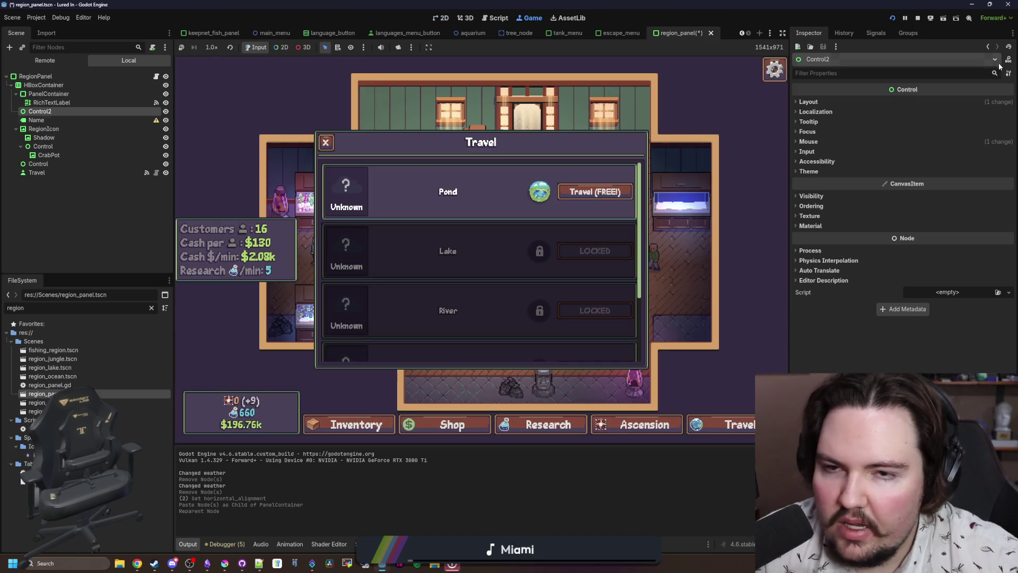
key("ctrl+s")
left_click(921, 20)
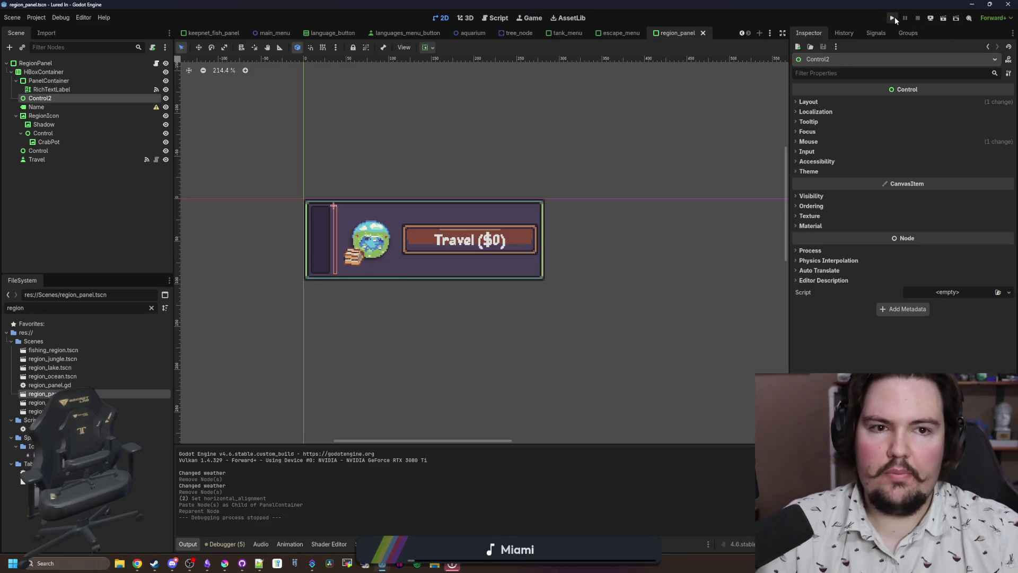
left_click(895, 17)
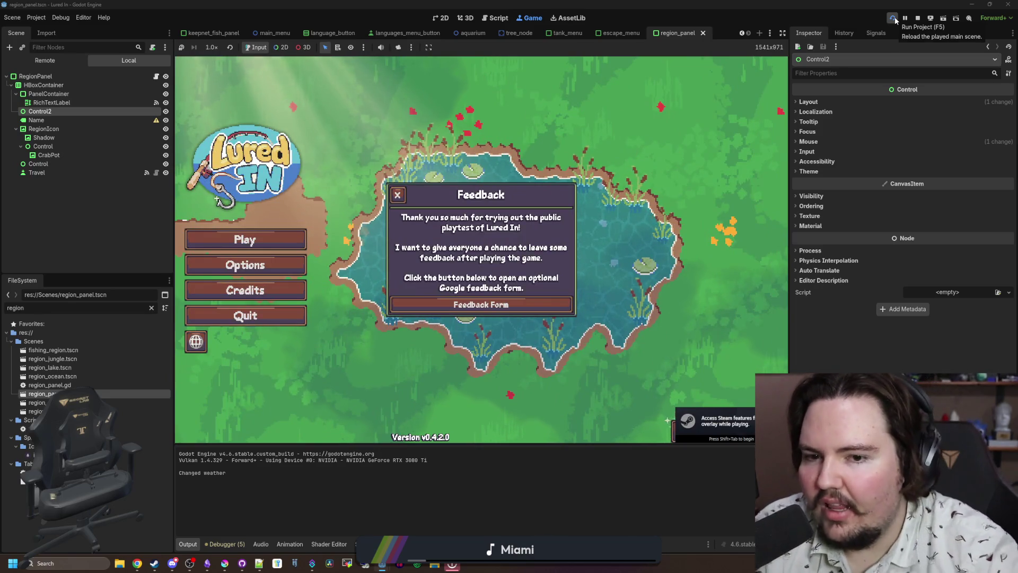
left_click(397, 194)
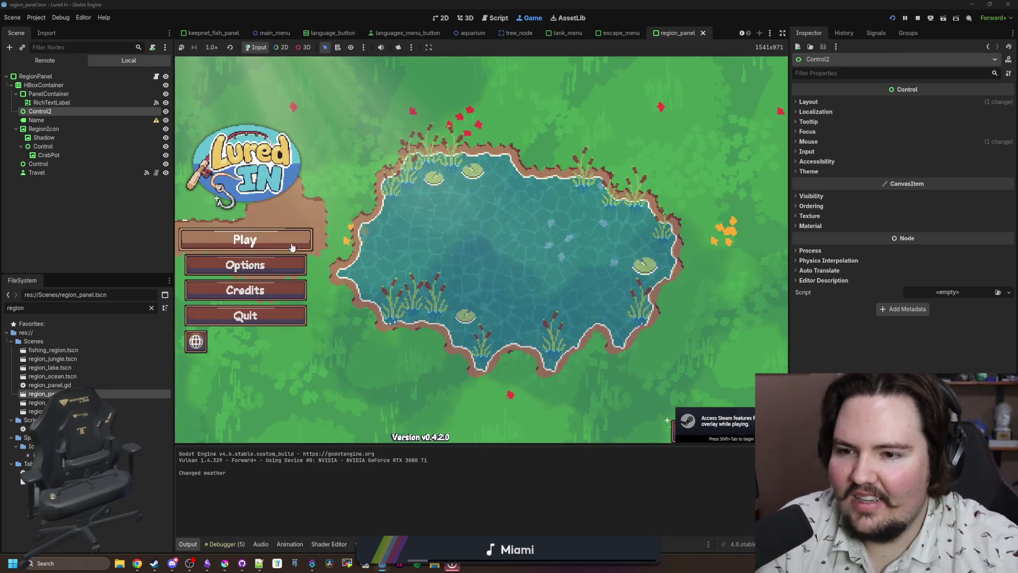
- Show the in-game Travel panel and widen Control2's minimum width to about 110.8 px
left_click(281, 265)
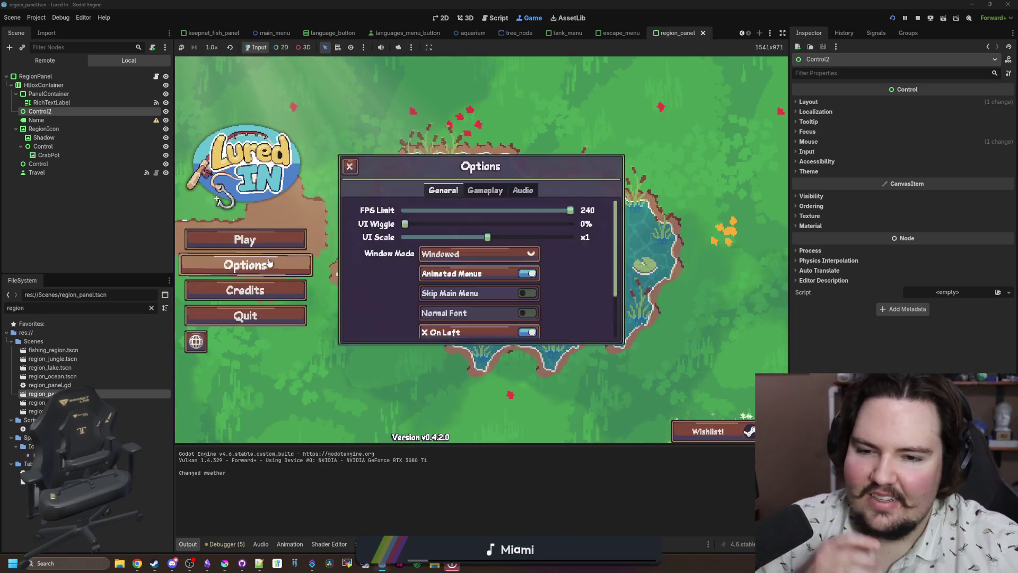
left_click(349, 167)
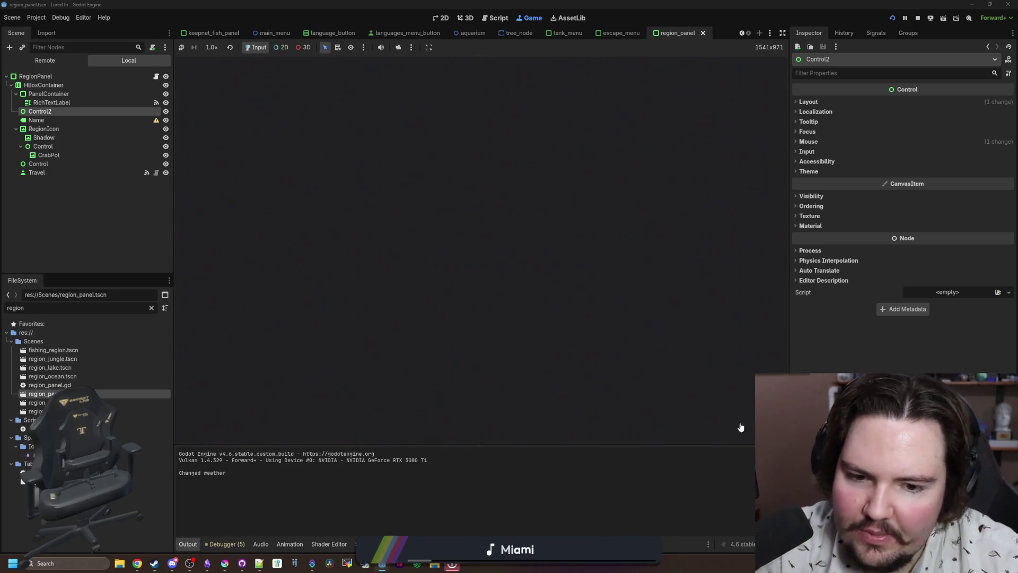
left_click(740, 427)
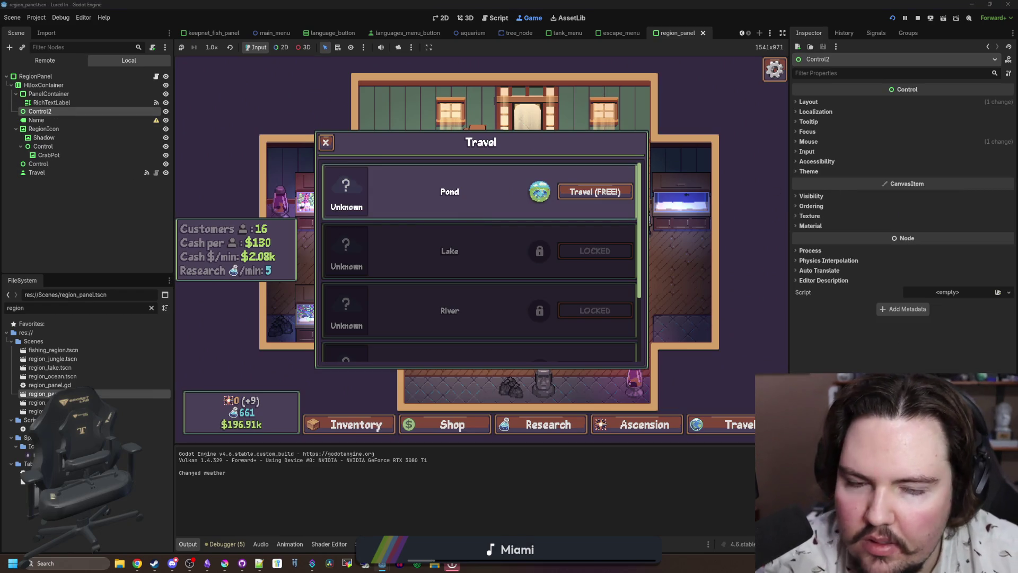
left_click(845, 102)
left_click_drag(934, 144, 1016, 145)
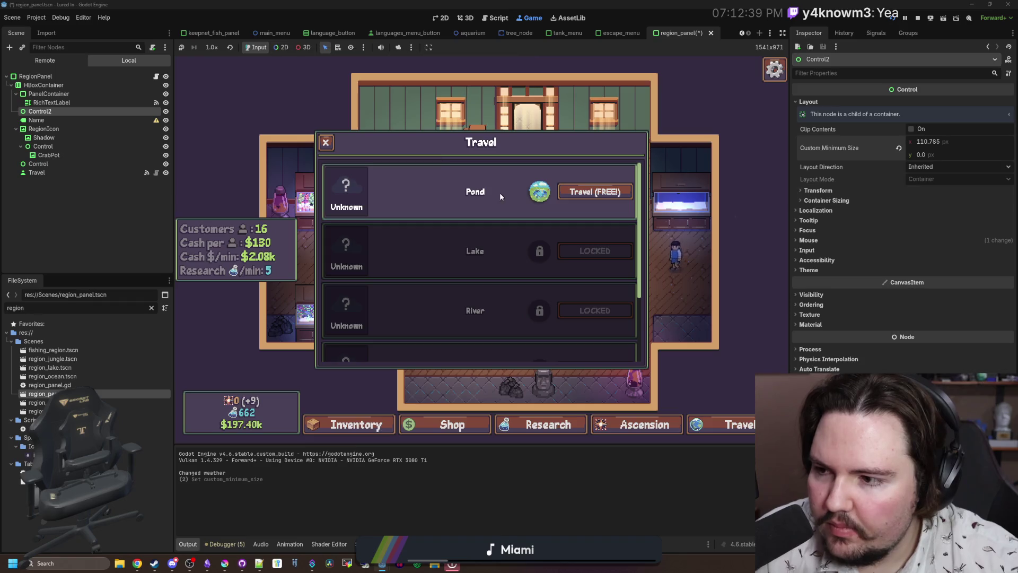
- Set Control2's custom minimum width to 140, save the scene, and select the PanelContainer
left_click_drag(917, 141, 930, 141)
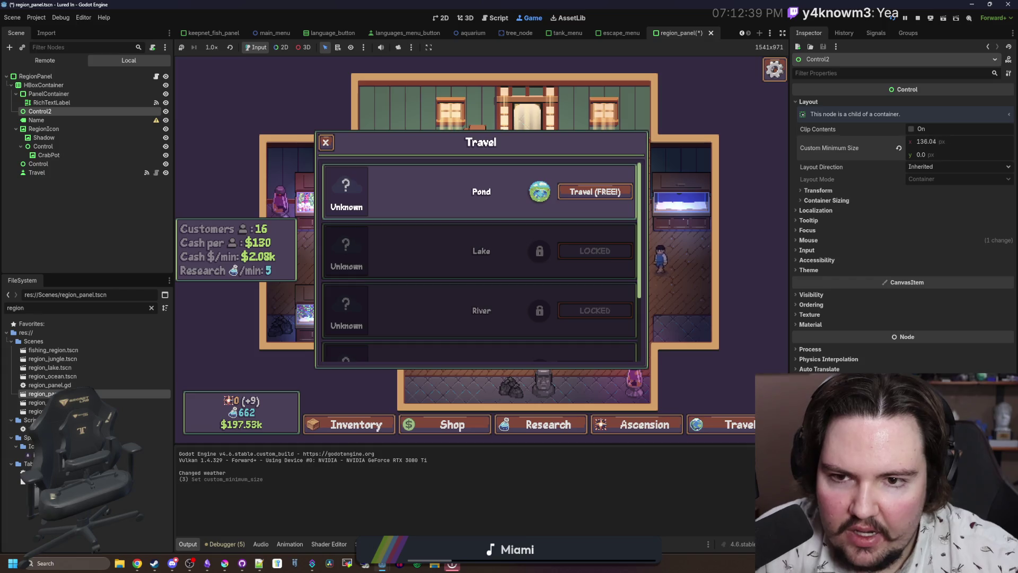
left_click(977, 140)
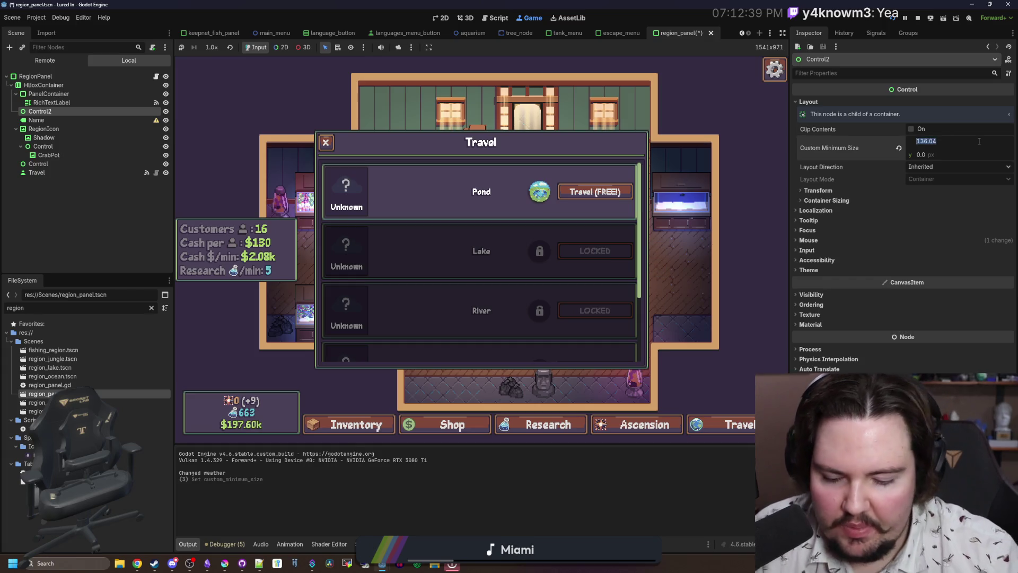
type("140")
key("Return")
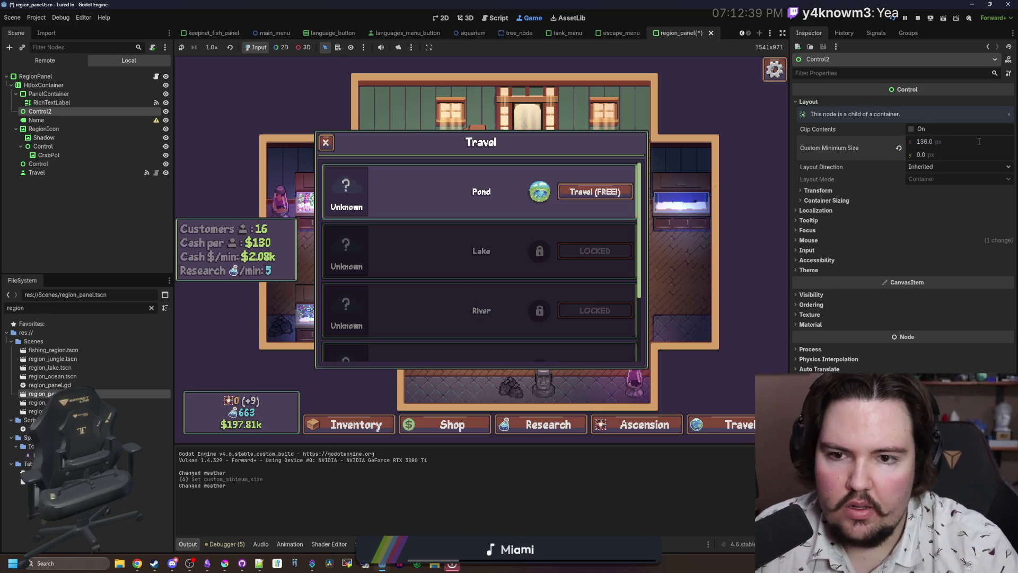
key("ctrl+s")
left_click(115, 188)
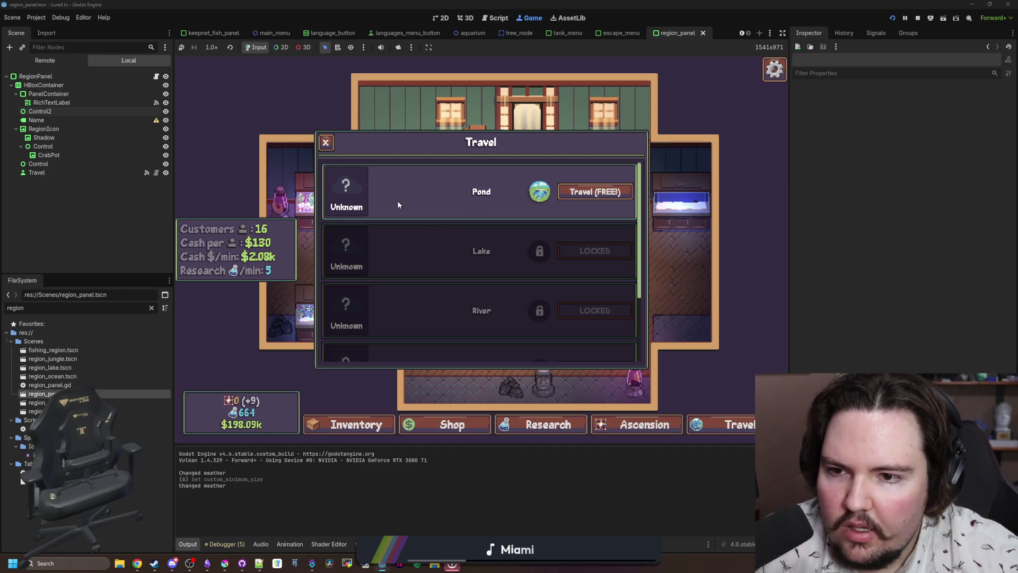
left_click(48, 94)
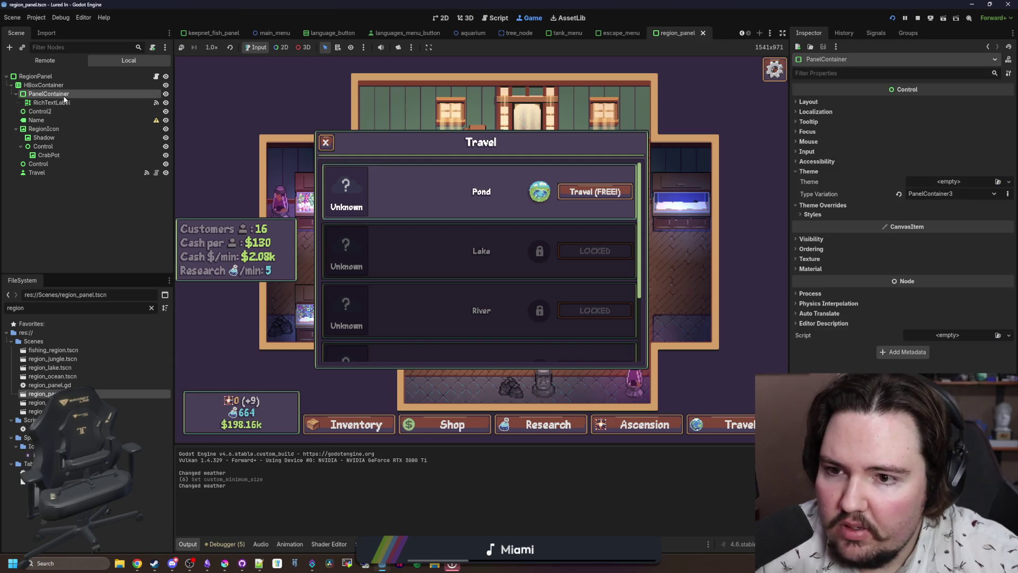
- Turn on Horizontal Expand in the PanelContainer's container sizing
left_click(442, 18)
left_click(808, 101)
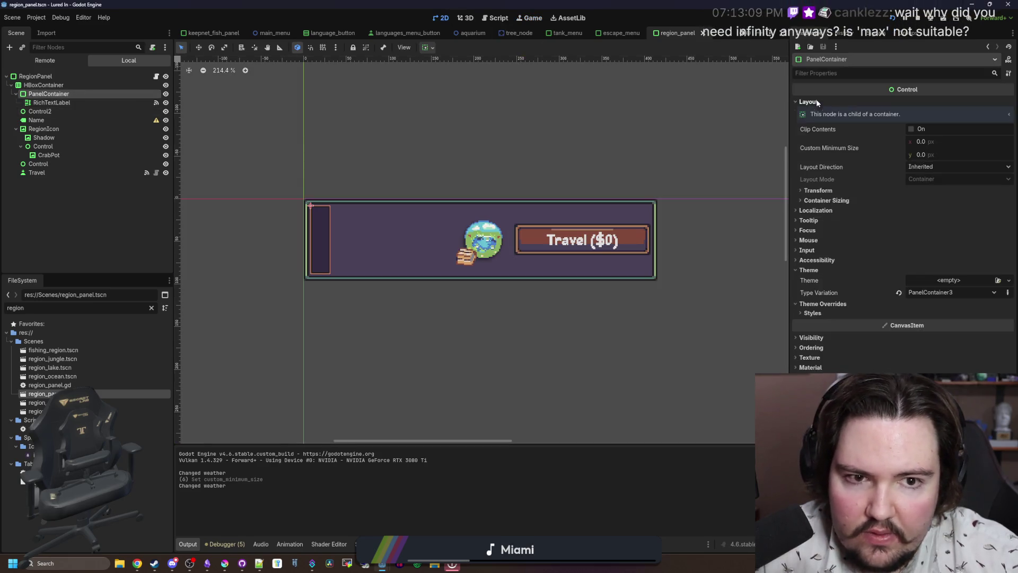
left_click(853, 200)
left_click(912, 223)
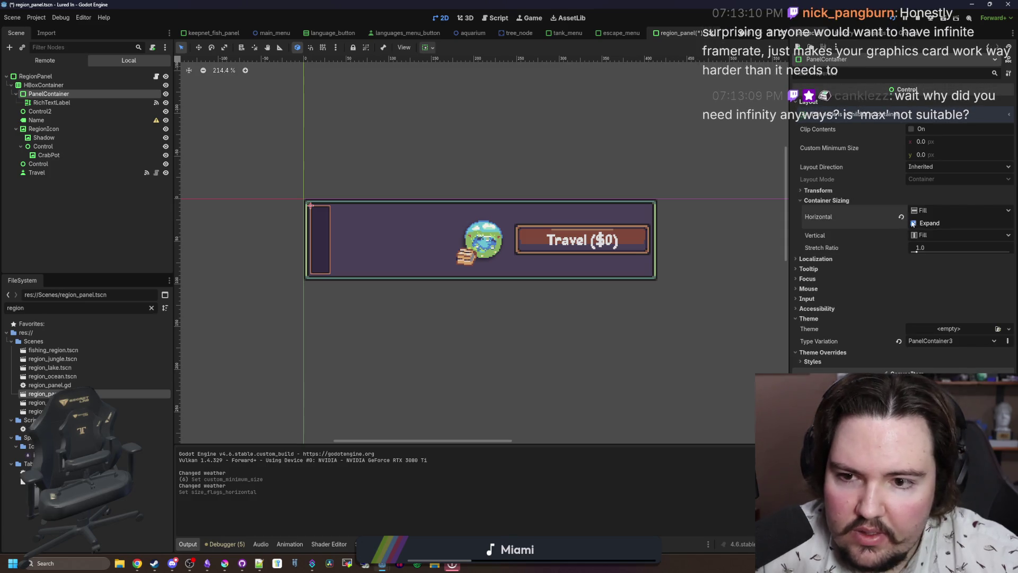
left_click(526, 18)
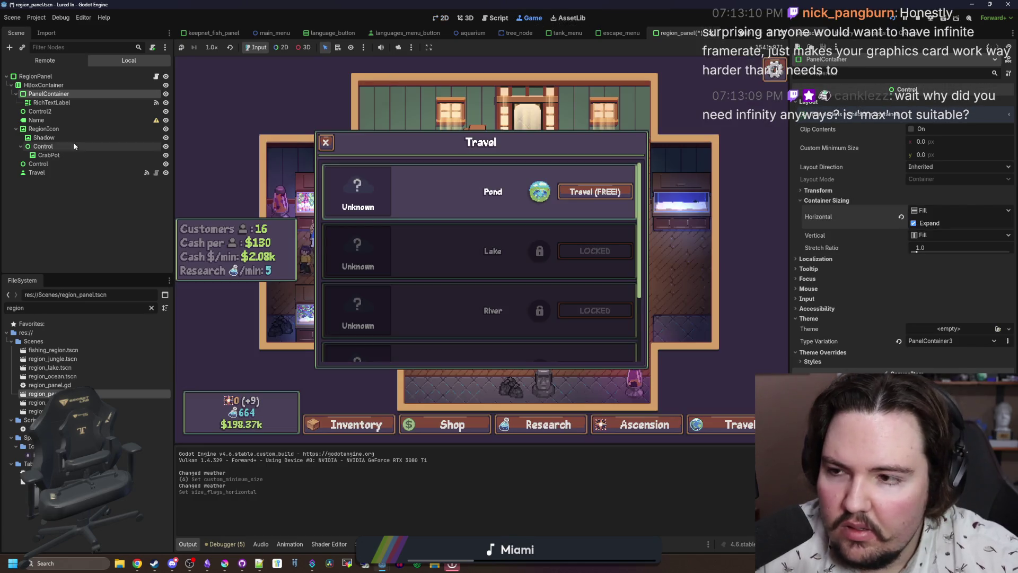
- Delete the Control2 spacer from the region row
left_click(51, 111)
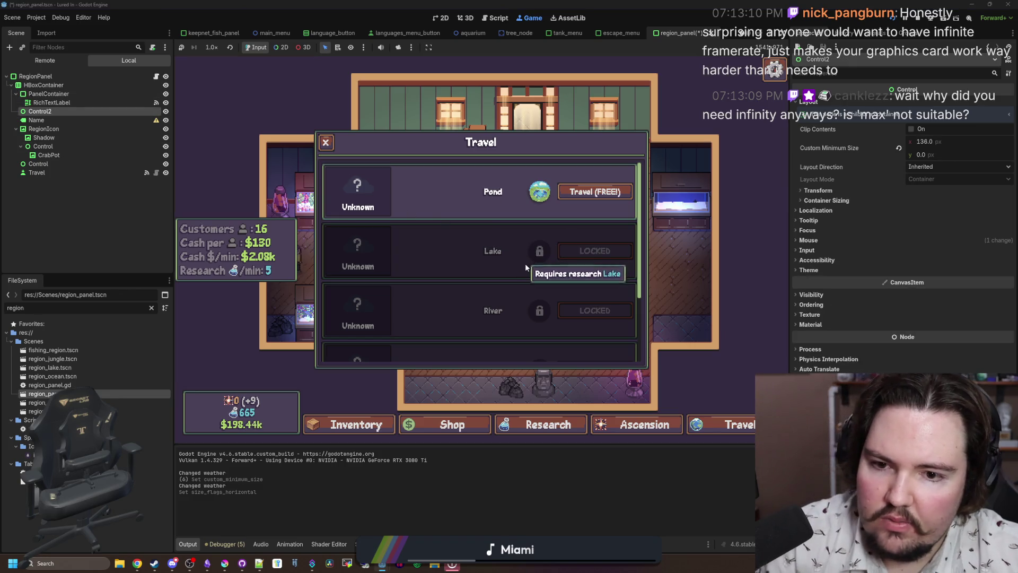
key("Delete")
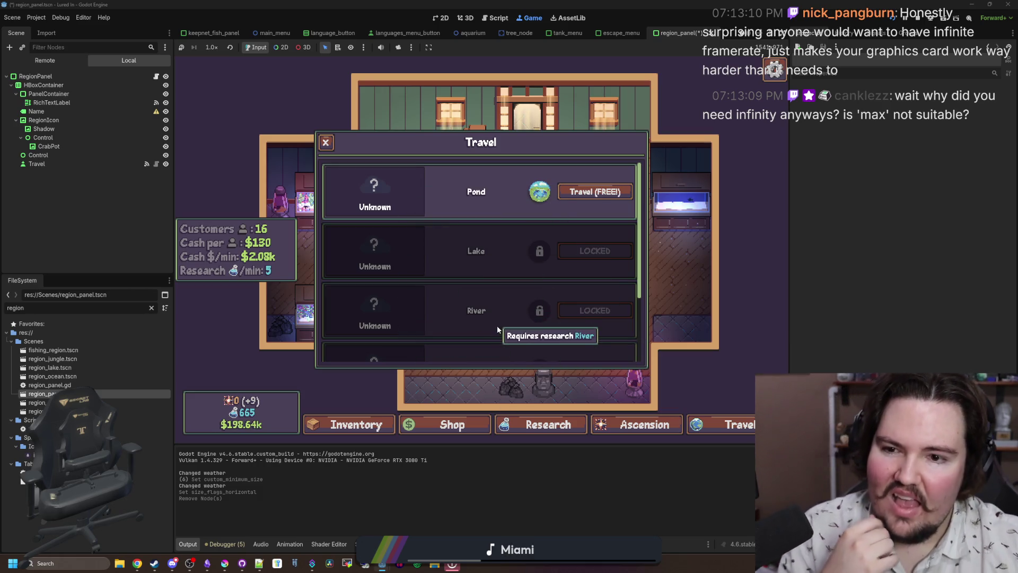
left_click(47, 94)
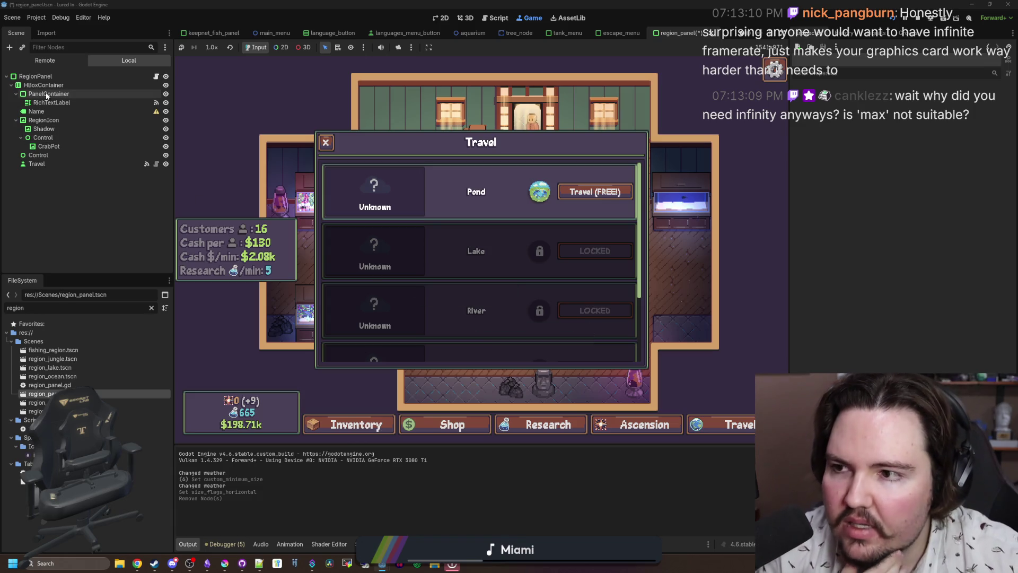
left_click(65, 85)
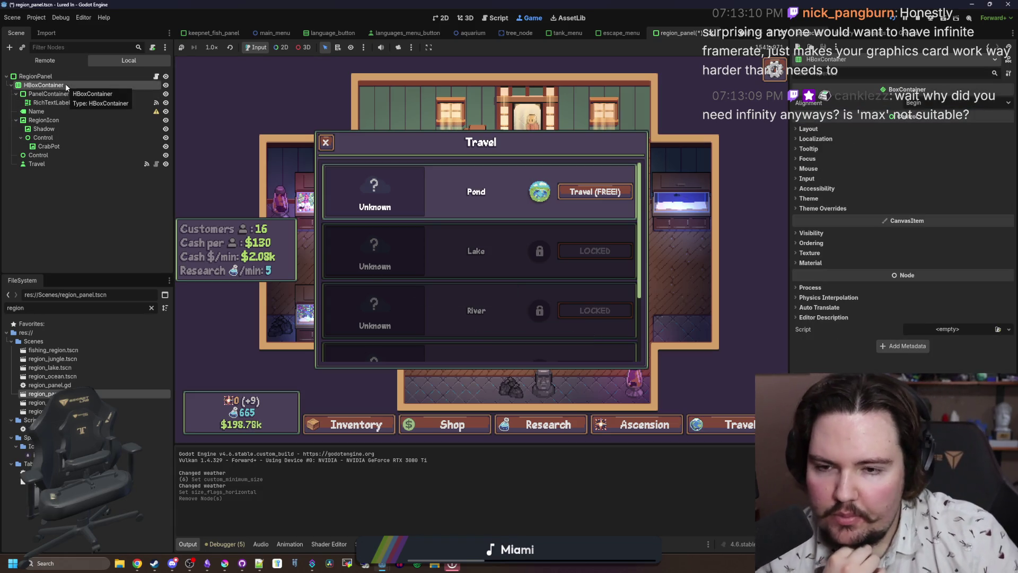
right_click(65, 84)
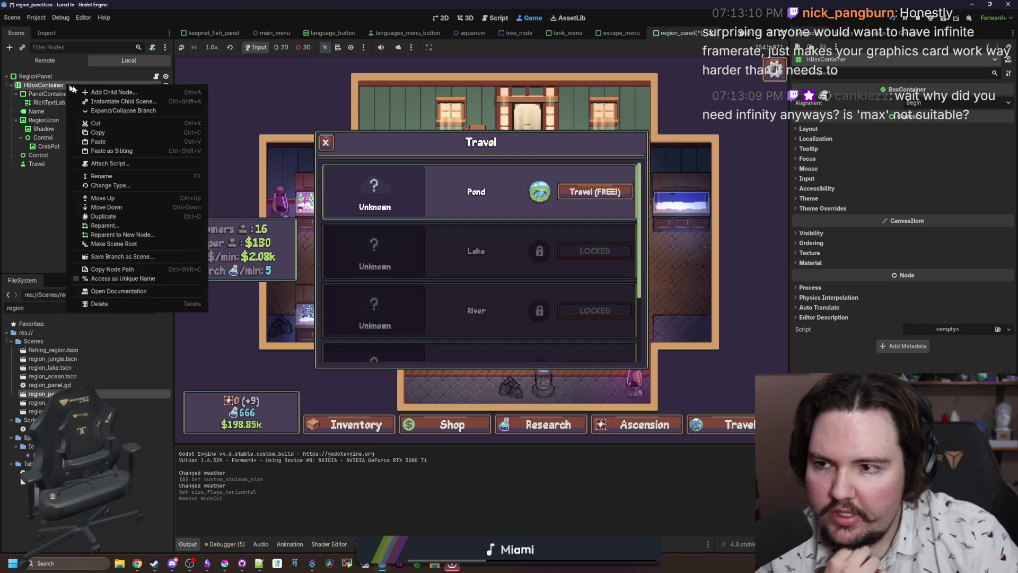
- Add a new HBoxContainer child and move it under the top HBoxContainer
left_click(90, 90)
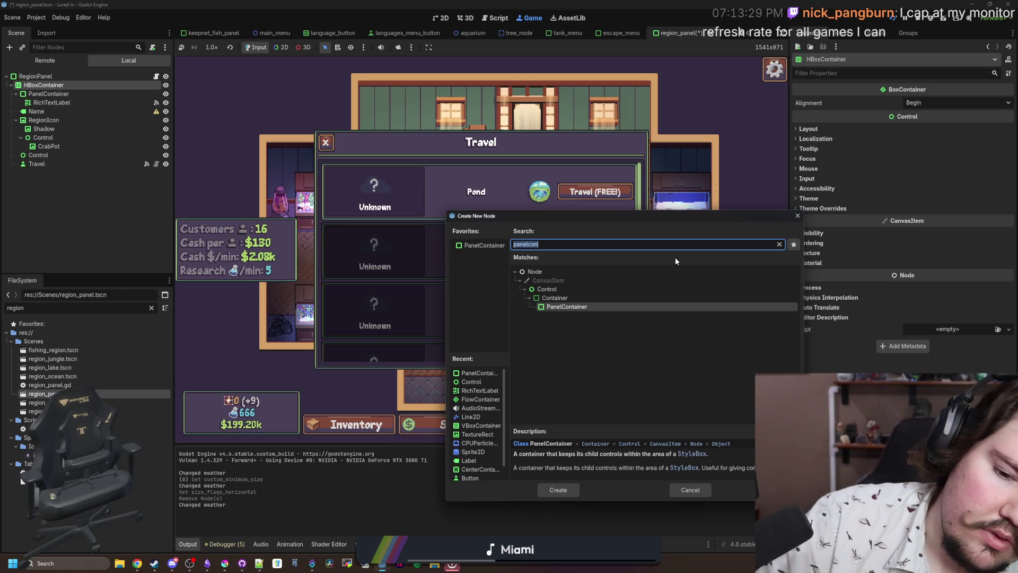
type("hbox")
key("Return")
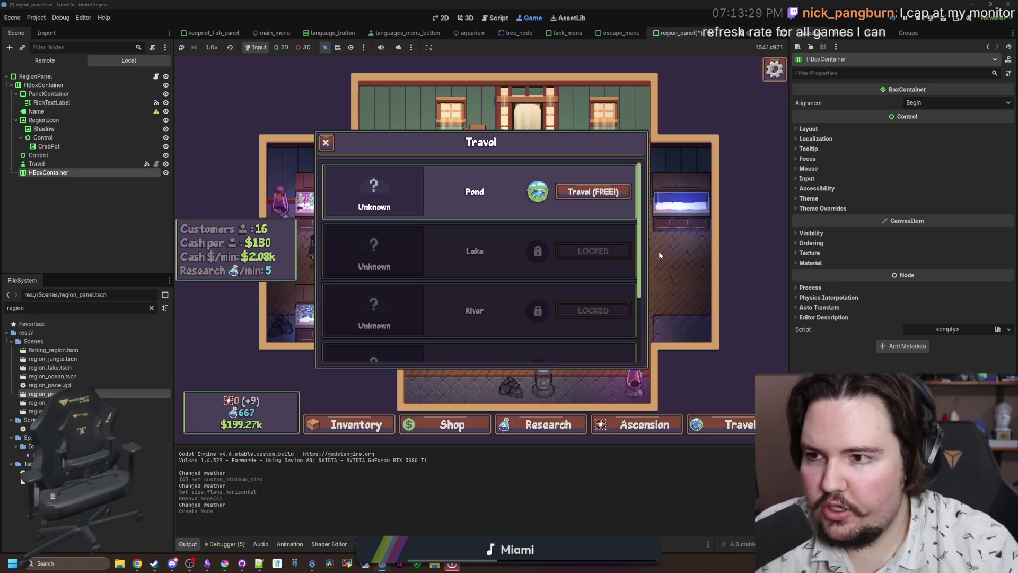
mouse_move(79, 175)
left_mouse_down()
mouse_move(110, 91)
mouse_move(76, 81)
left_mouse_up()
key("F8")
- Make the new HBoxContainer expand horizontally, turn off the PanelContainer's expand, and save
left_click(826, 129)
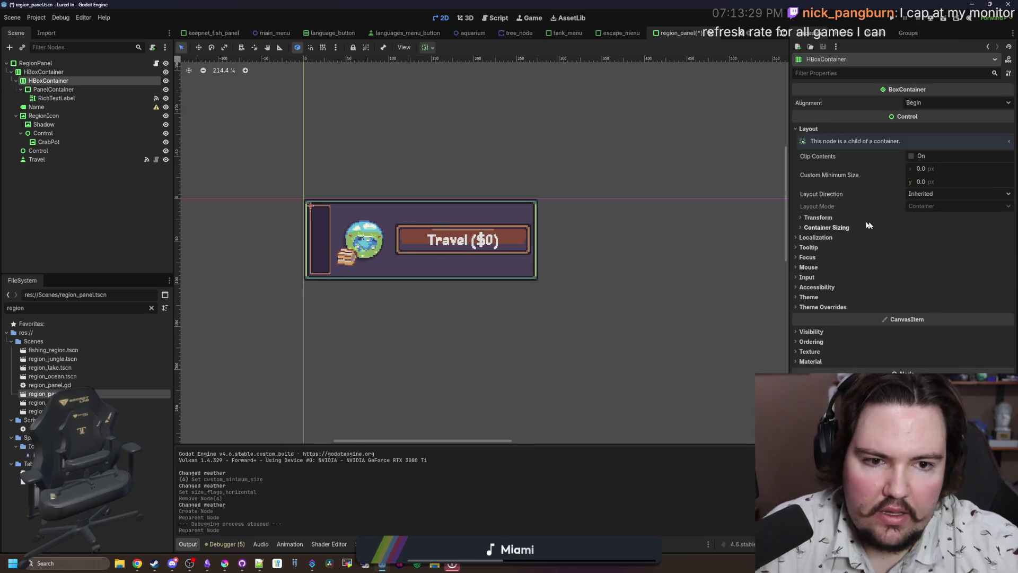
left_click(826, 227)
left_click(913, 249)
left_click(53, 89)
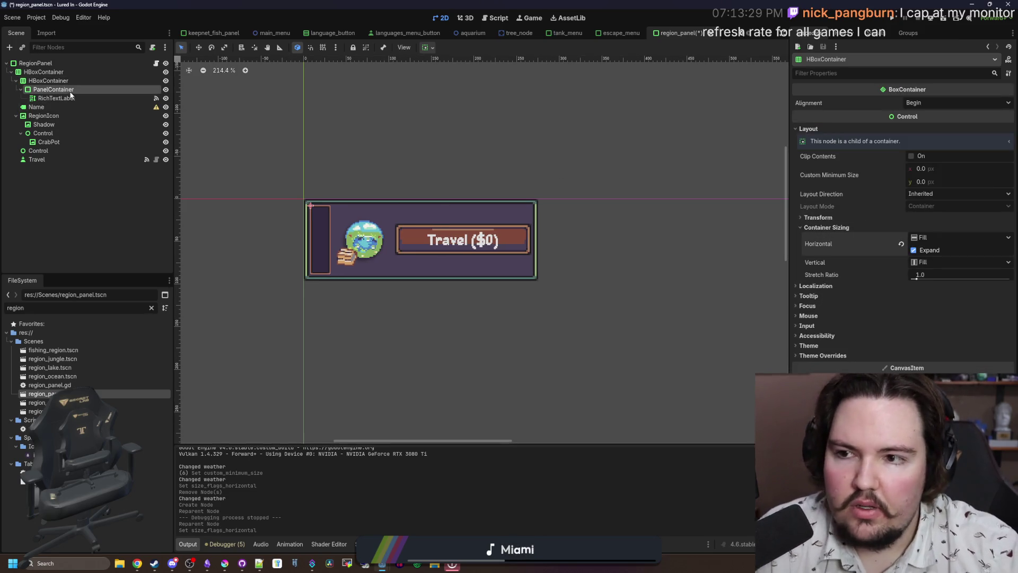
left_click(913, 222)
key("ctrl+s")
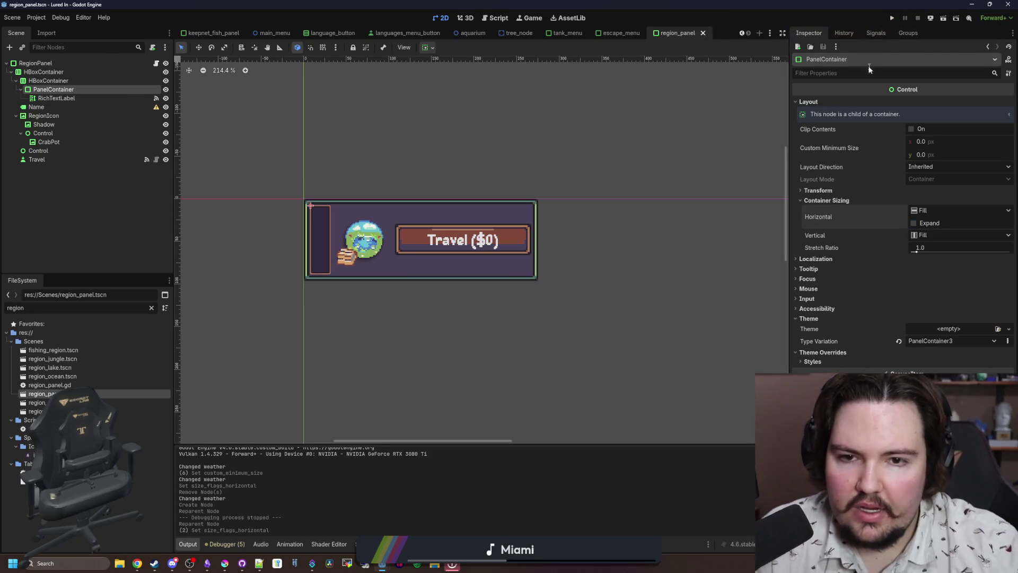
left_click(893, 18)
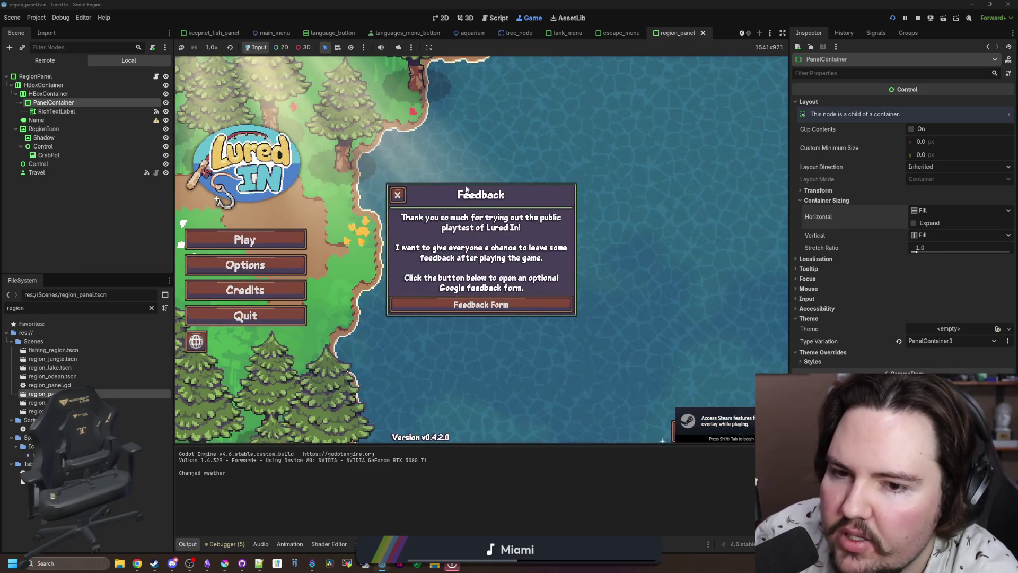
- Dismiss the Feedback message and open Options from the game's main menu
left_click(398, 195)
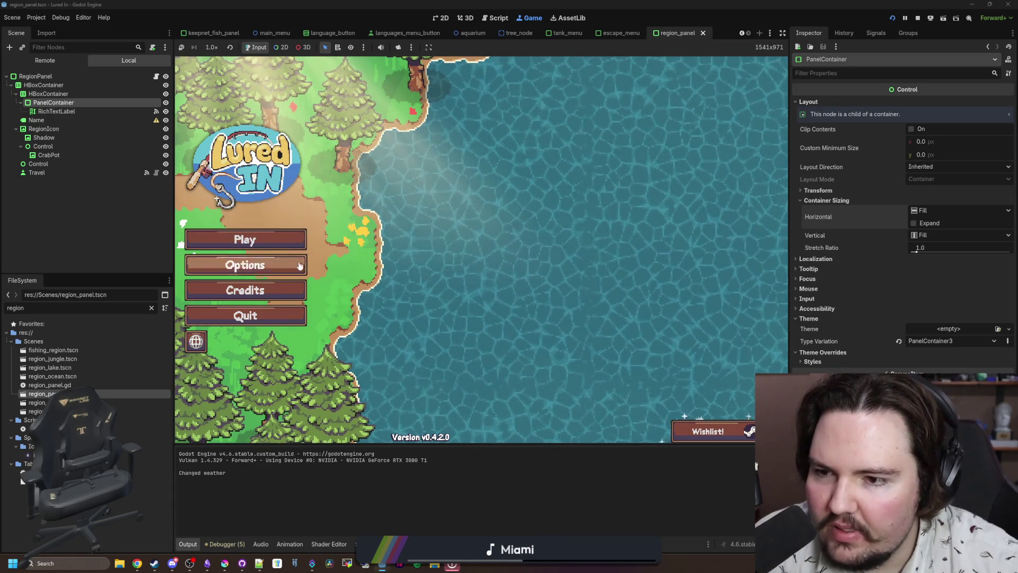
left_click(281, 265)
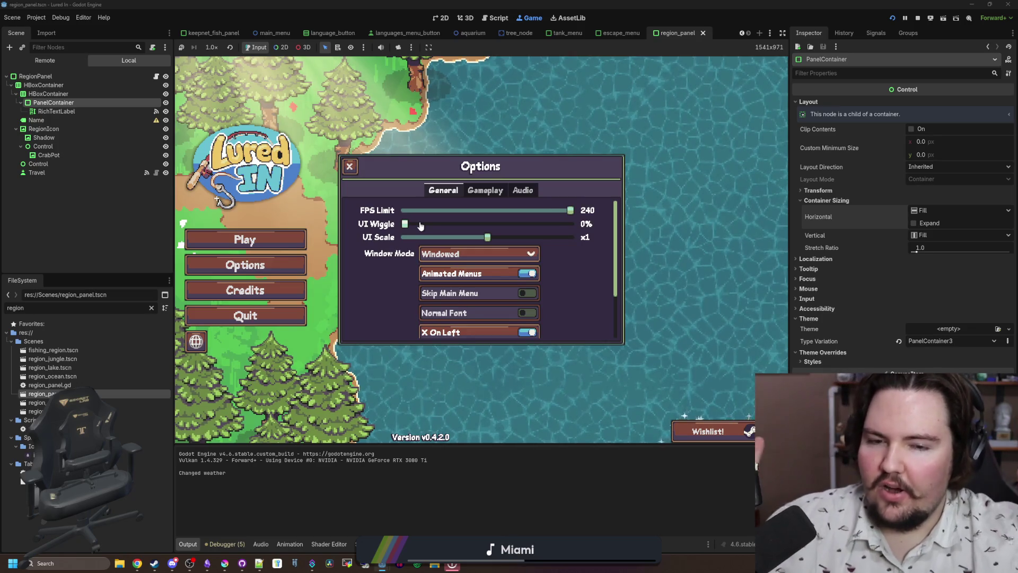
mouse_move(570, 210)
left_mouse_down()
mouse_move(425, 212)
mouse_move(299, 241)
left_mouse_up()
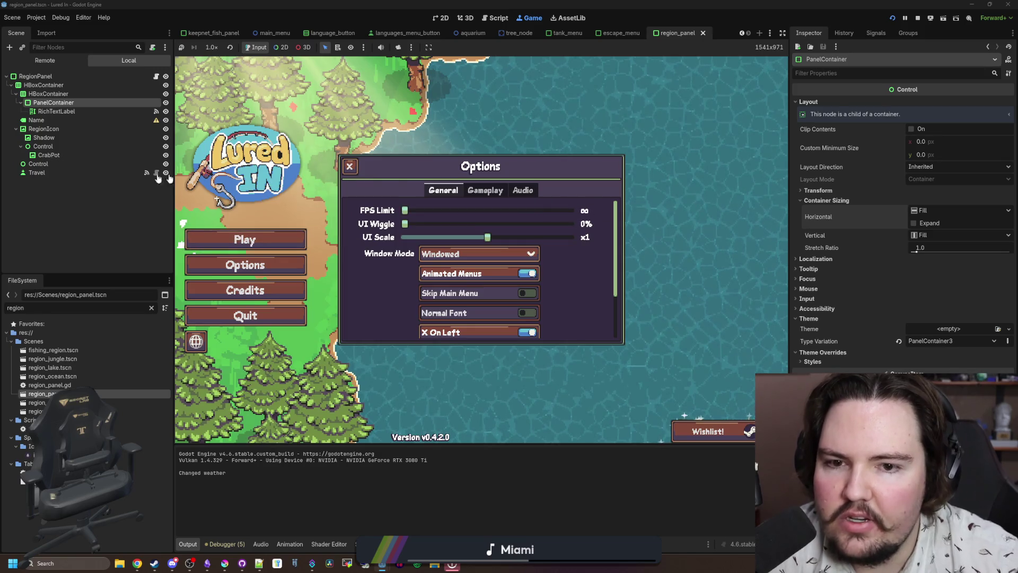
left_click_drag(228, 233, 701, 232)
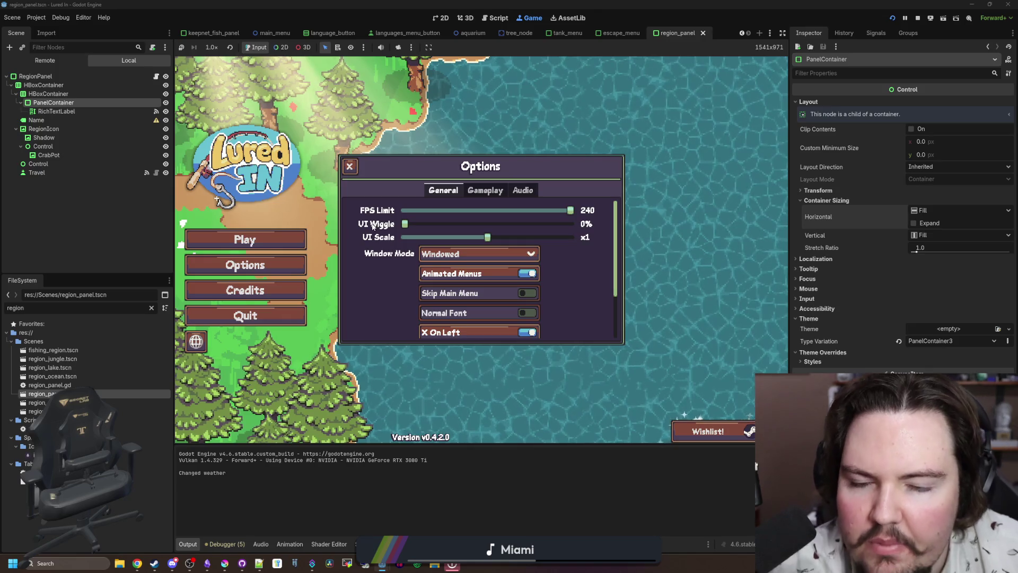
left_click_drag(570, 210, 418, 210)
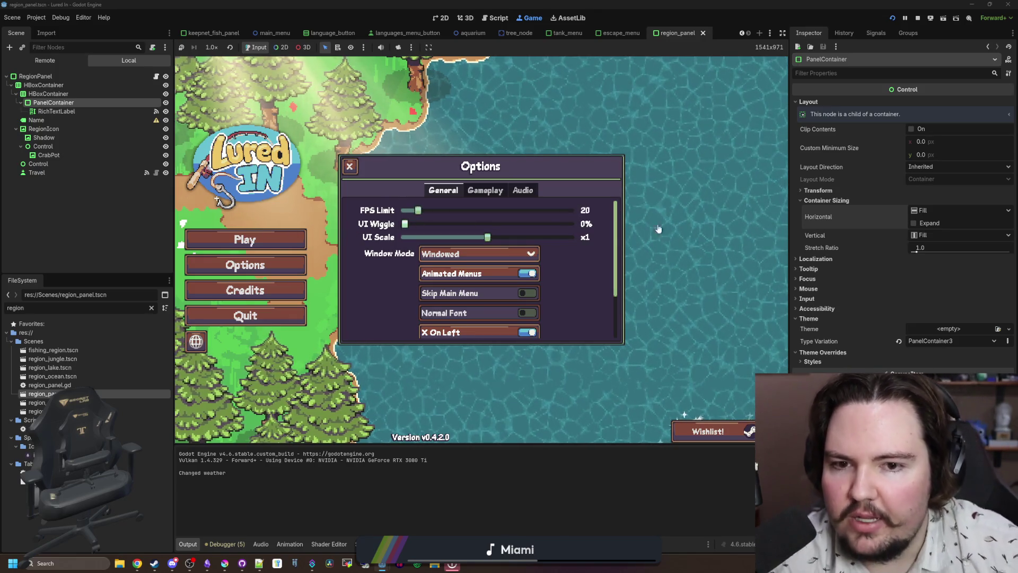
left_click_drag(659, 229, 785, 213)
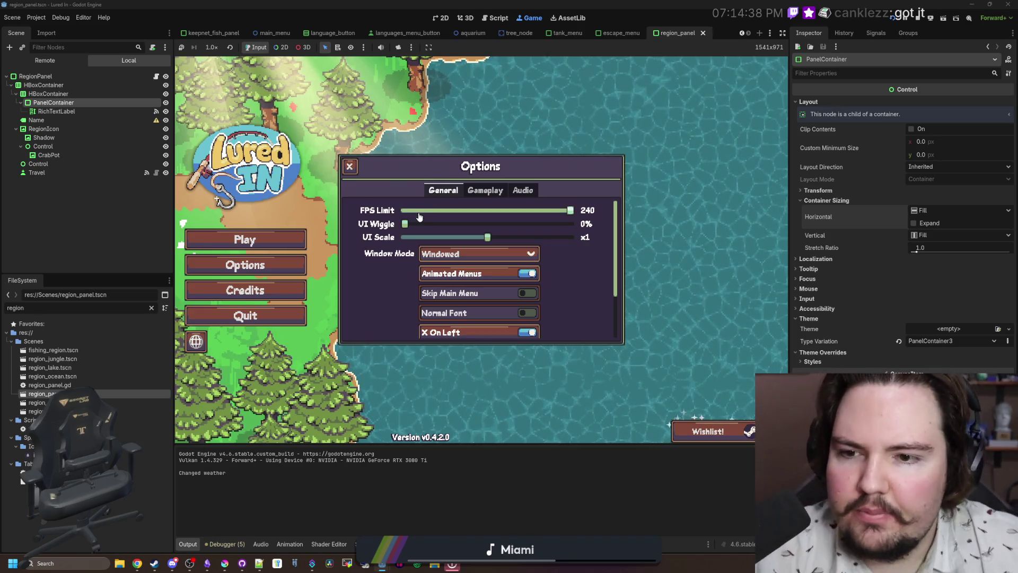
- Try several FPS Limit values, leave it at 180, close Options, and press Play
left_click_drag(570, 210, 397, 211)
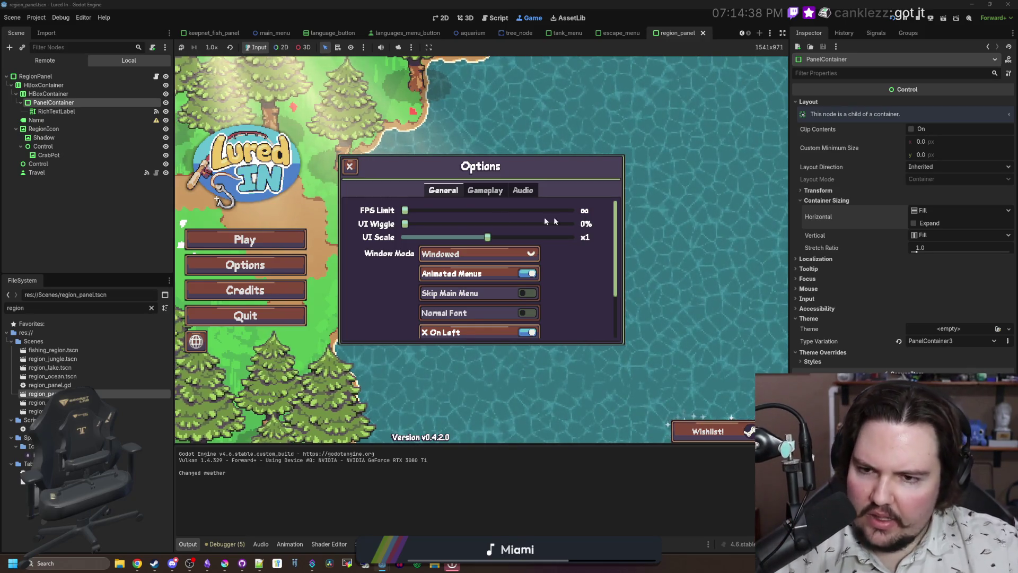
mouse_move(404, 210)
left_mouse_down()
mouse_move(595, 221)
mouse_move(385, 207)
left_mouse_up()
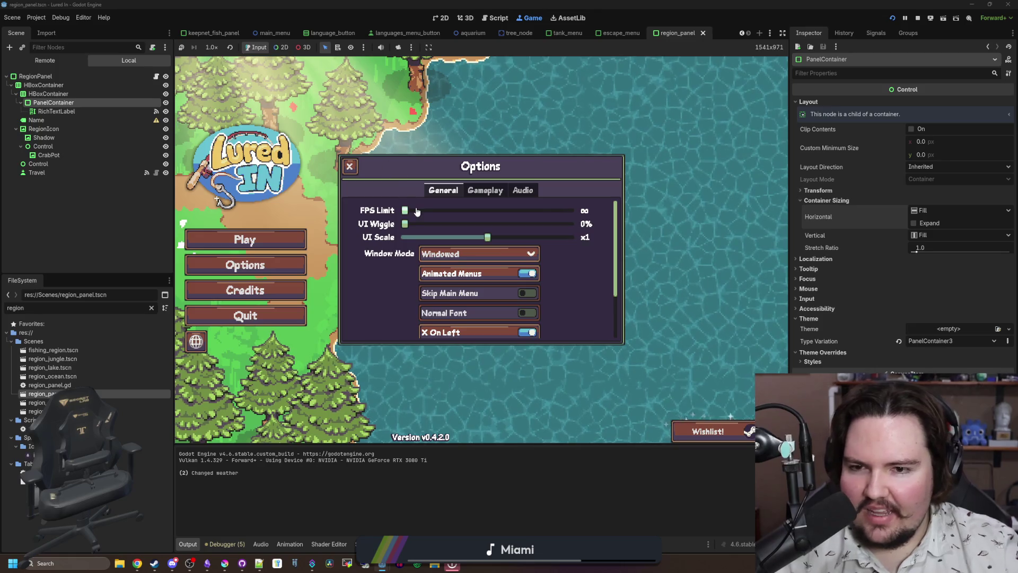
mouse_move(416, 211)
left_mouse_down()
mouse_move(563, 210)
mouse_move(406, 211)
left_mouse_up()
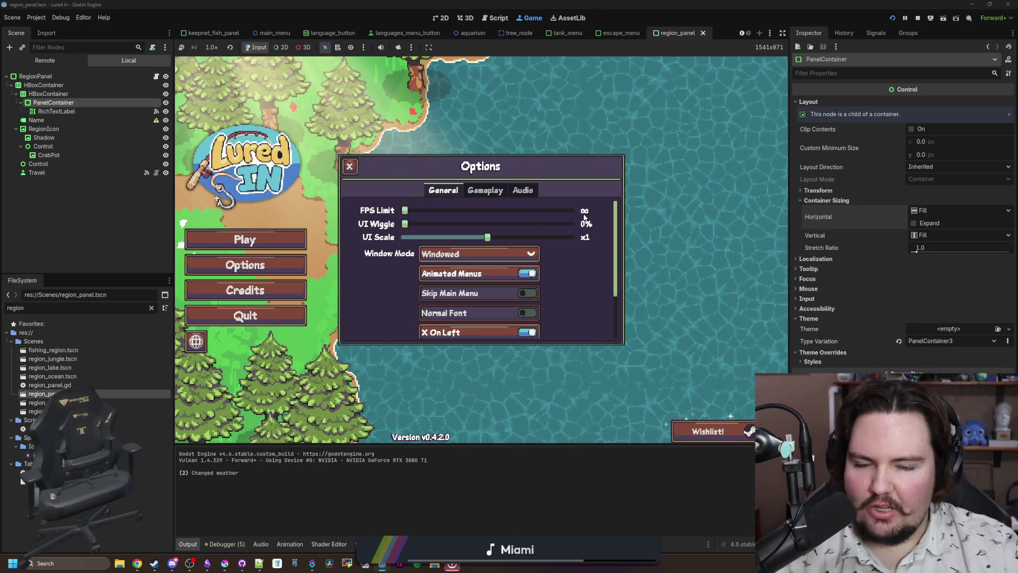
scroll(585, 212, "up", 5)
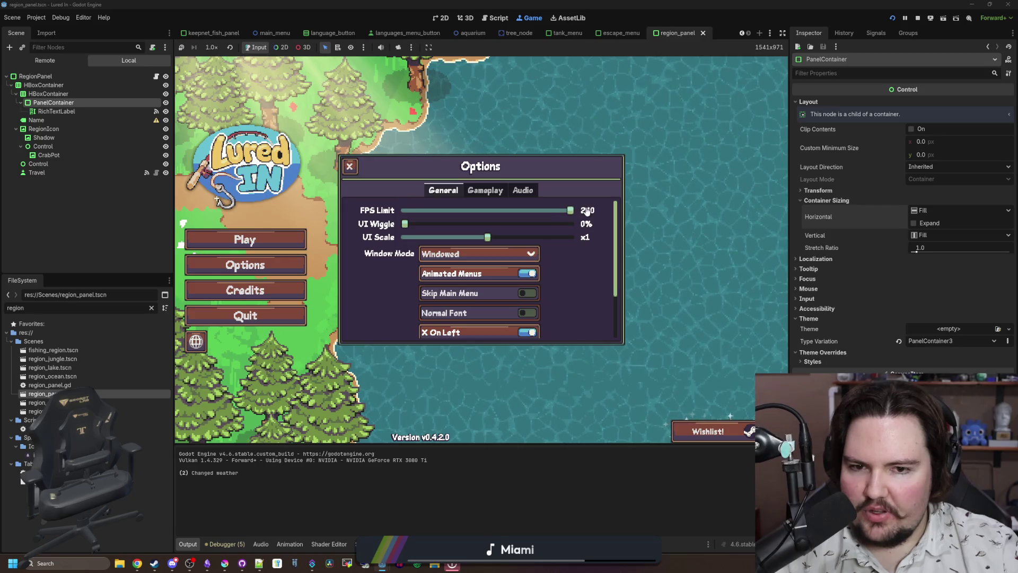
left_click(471, 212)
left_click_drag(466, 212, 458, 215)
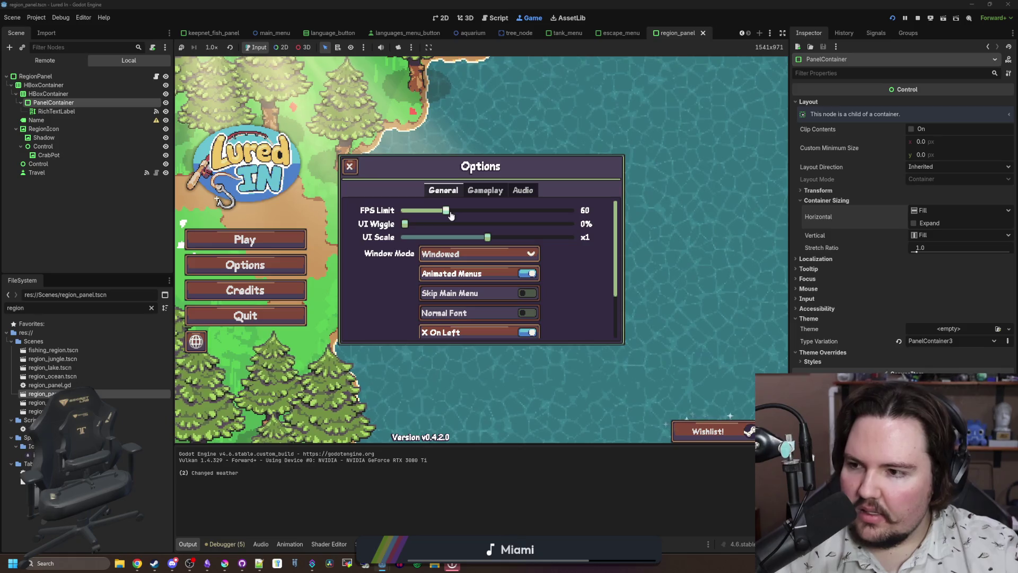
mouse_move(448, 211)
left_mouse_down()
mouse_move(572, 210)
mouse_move(529, 210)
left_mouse_up()
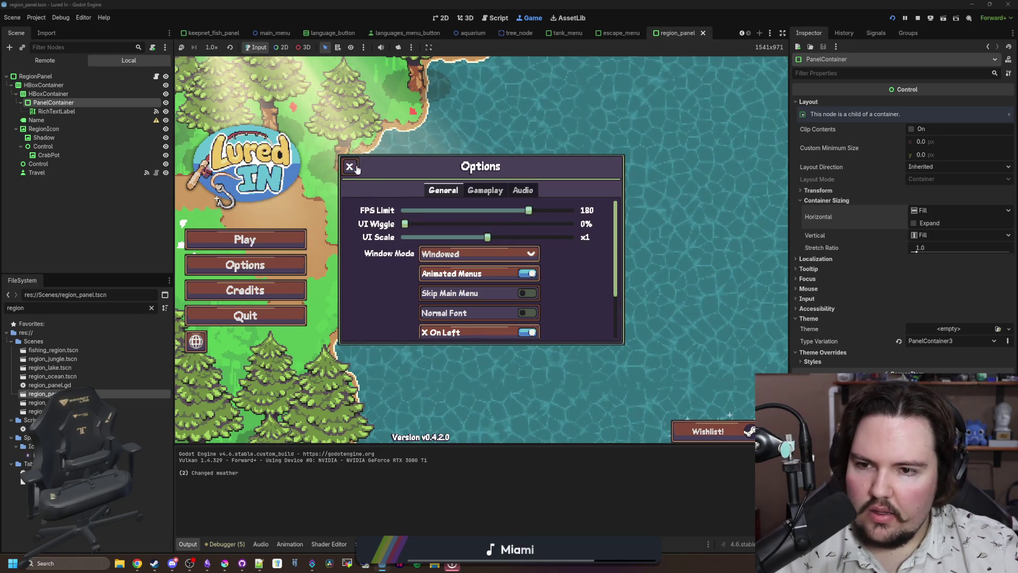
left_click(351, 166)
left_click(266, 236)
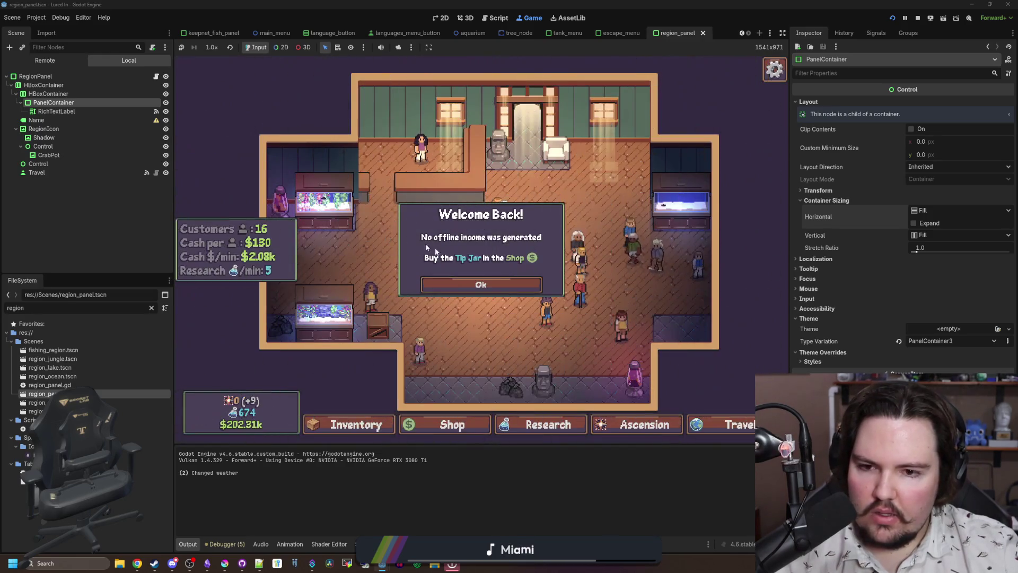
- Open the Travel list and set the rows' inner HBoxContainer alignment to Center
left_click(481, 285)
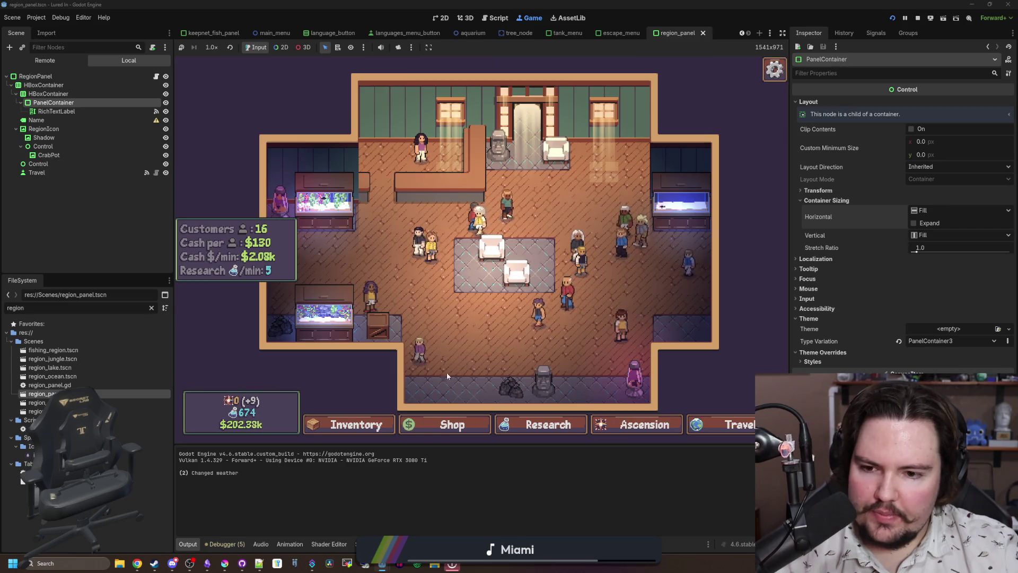
left_click(694, 422)
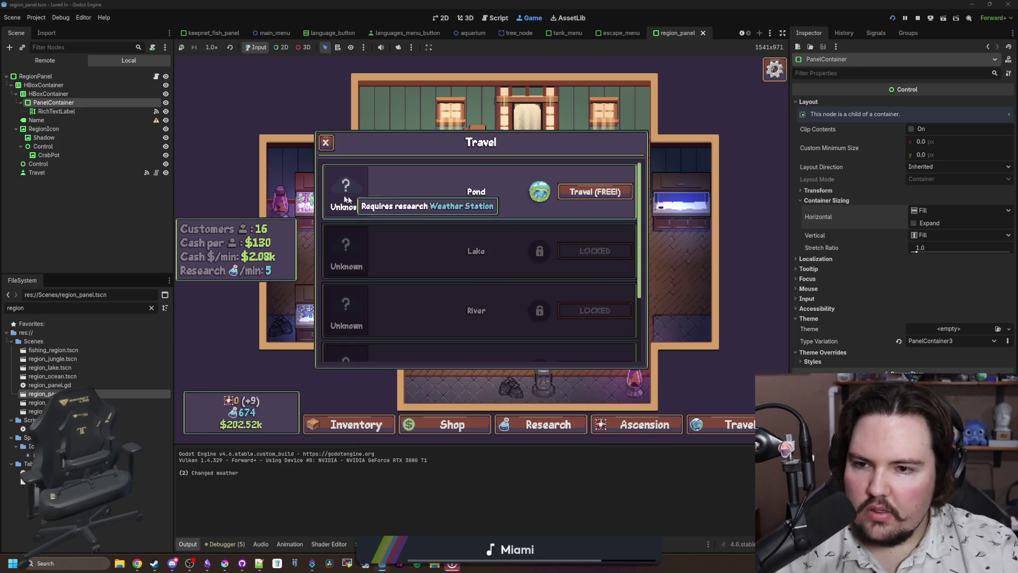
left_click(83, 91)
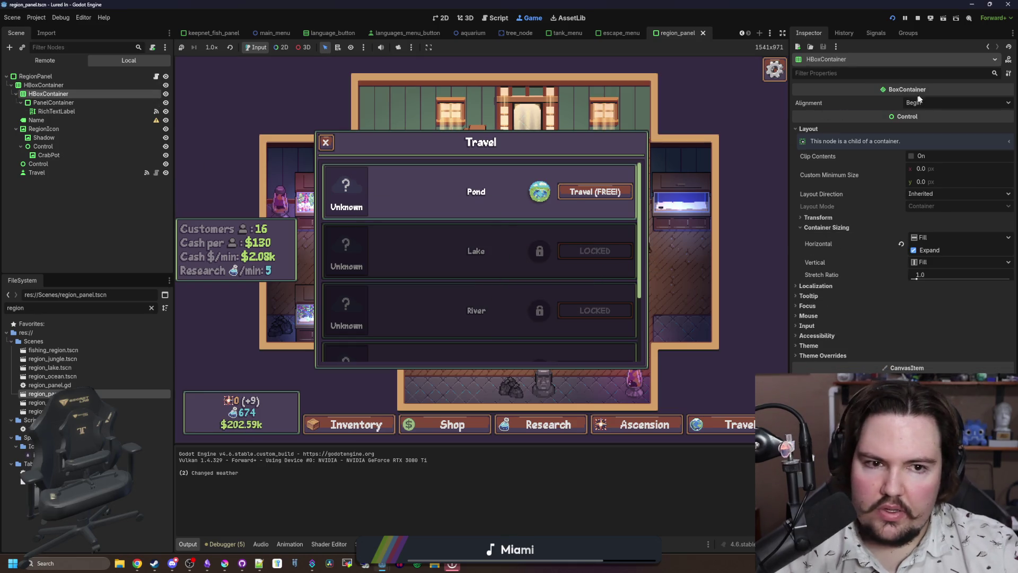
left_click(933, 102)
left_click(937, 125)
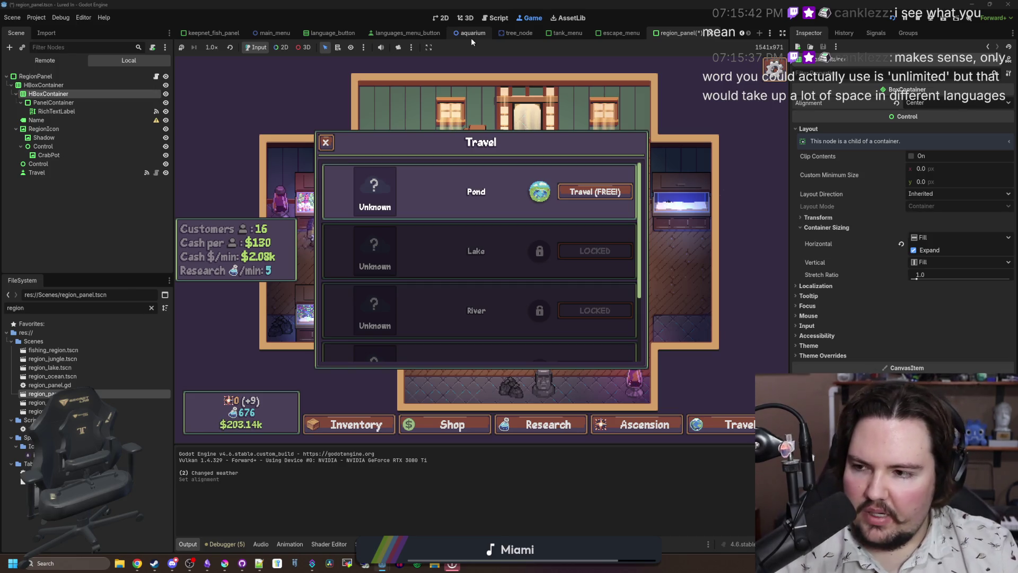
- Scroll through the Travel list to check the centered region rows
scroll(520, 207, "down", 2)
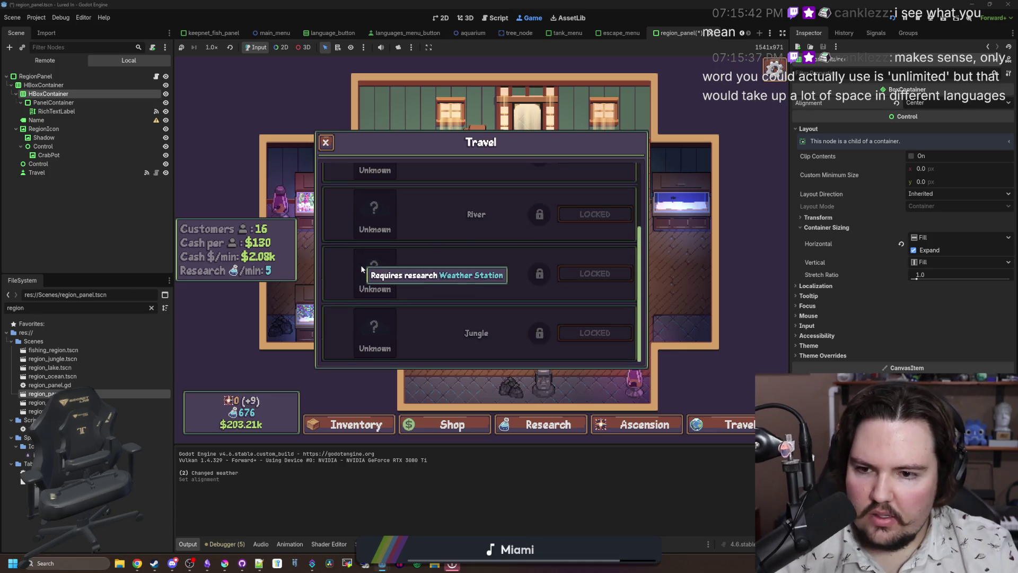
scroll(365, 234, "up", 2)
mouse_move(367, 229)
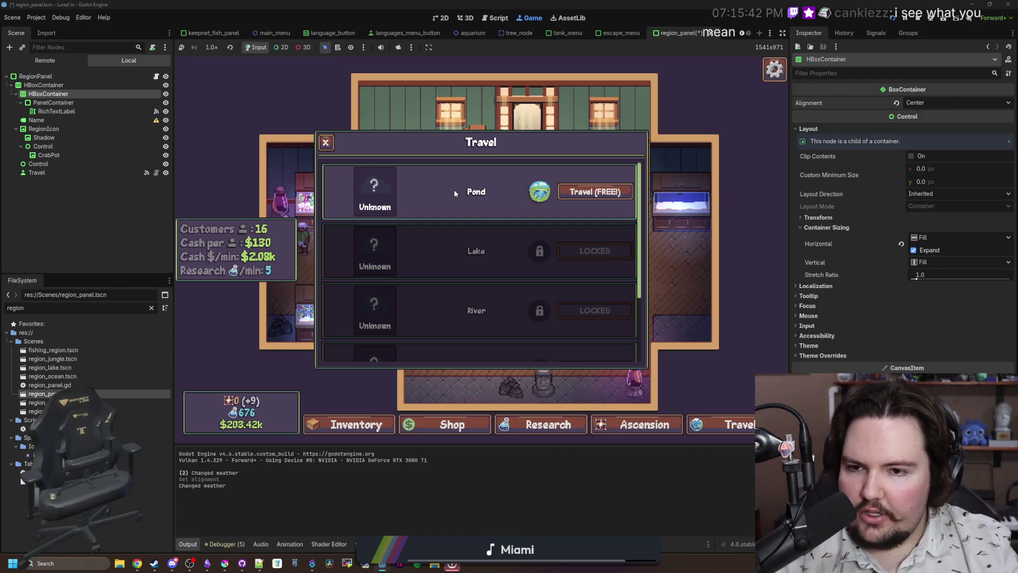
mouse_move(379, 173)
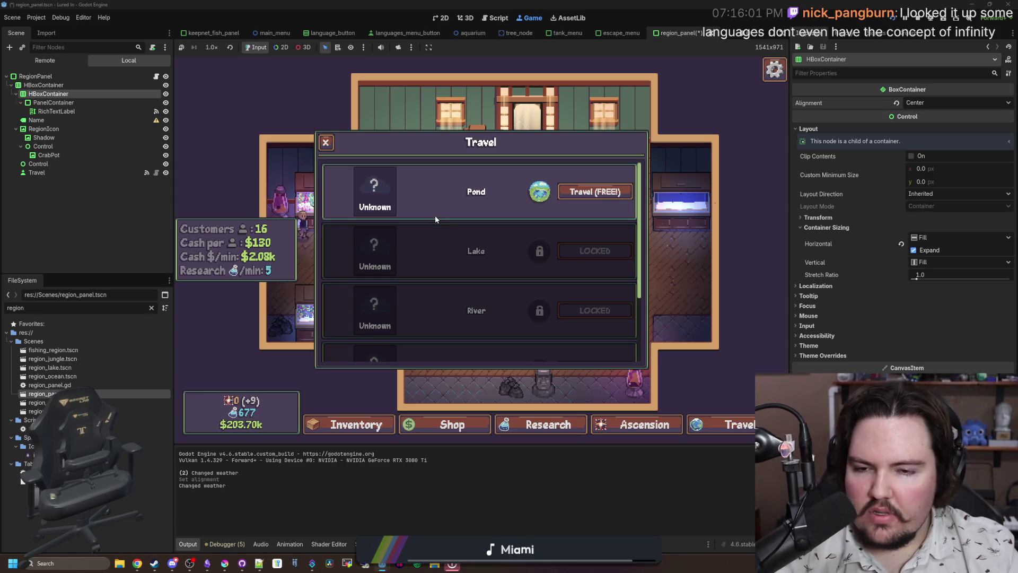
mouse_move(480, 293)
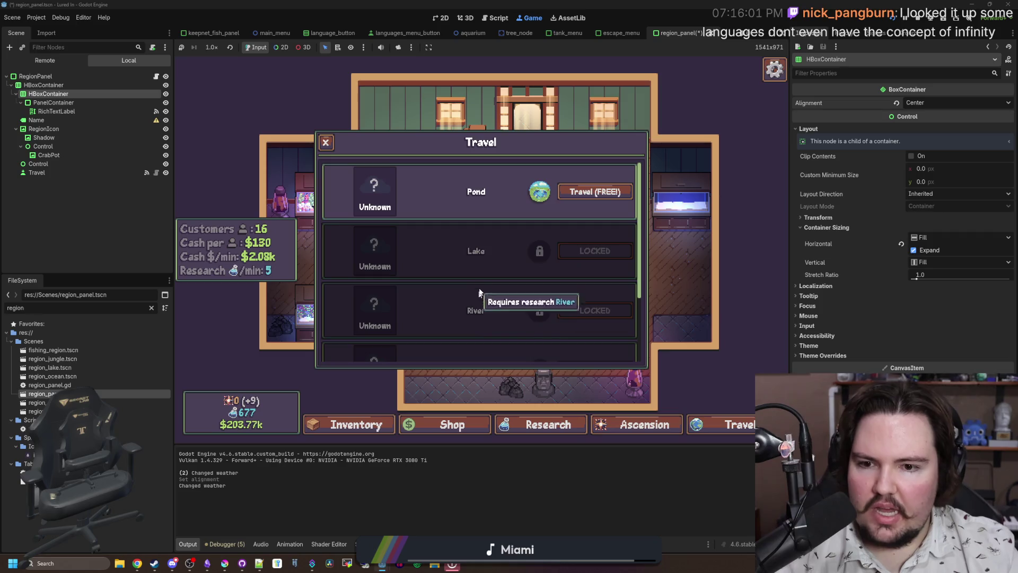
mouse_move(474, 255)
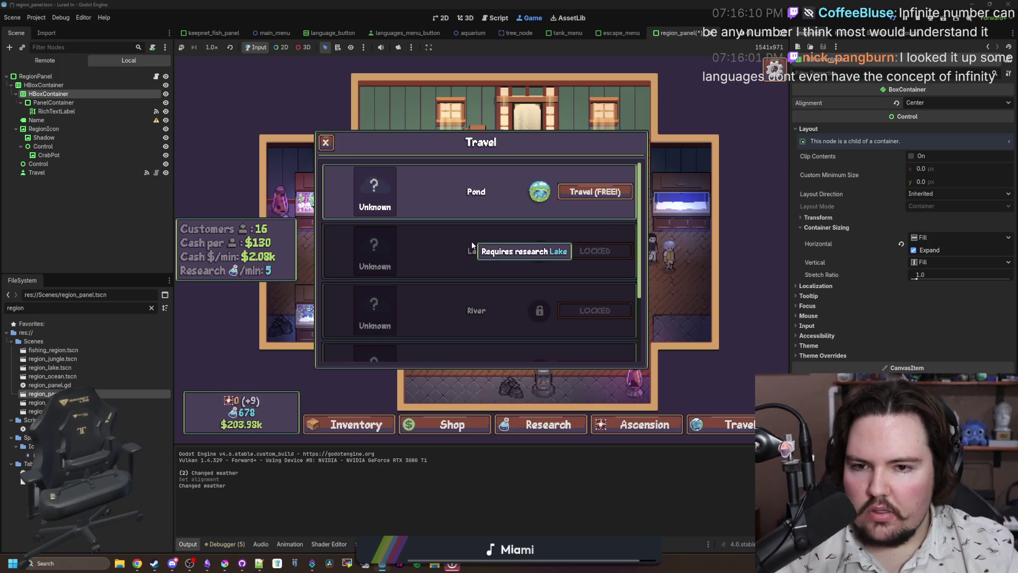
scroll(474, 249, "down", 2)
scroll(482, 262, "up", 2)
scroll(488, 271, "down", 2)
scroll(487, 270, "up", 2)
scroll(487, 270, "down", 2)
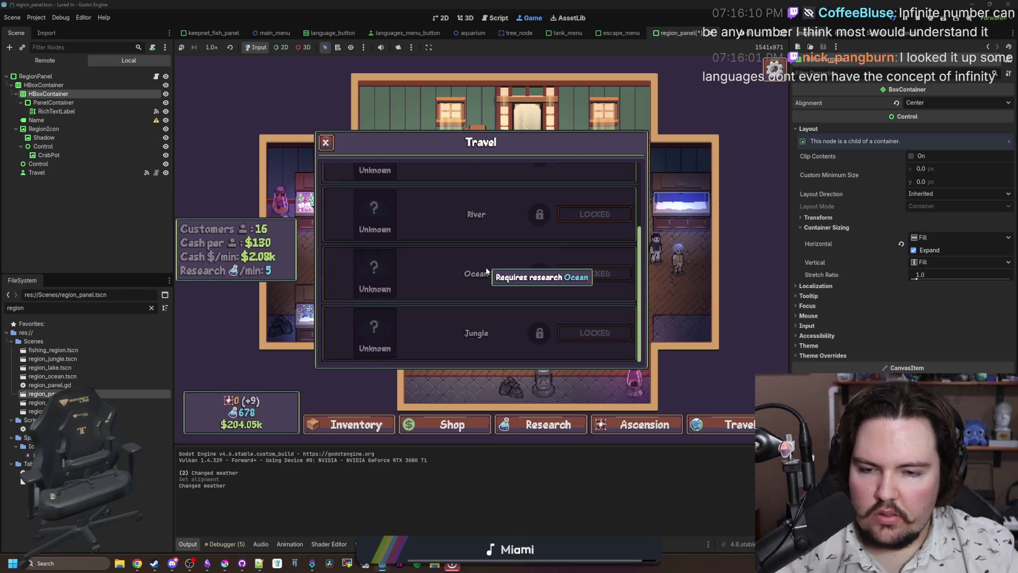
scroll(486, 270, "up", 2)
scroll(486, 271, "down", 2)
scroll(485, 329, "up", 2)
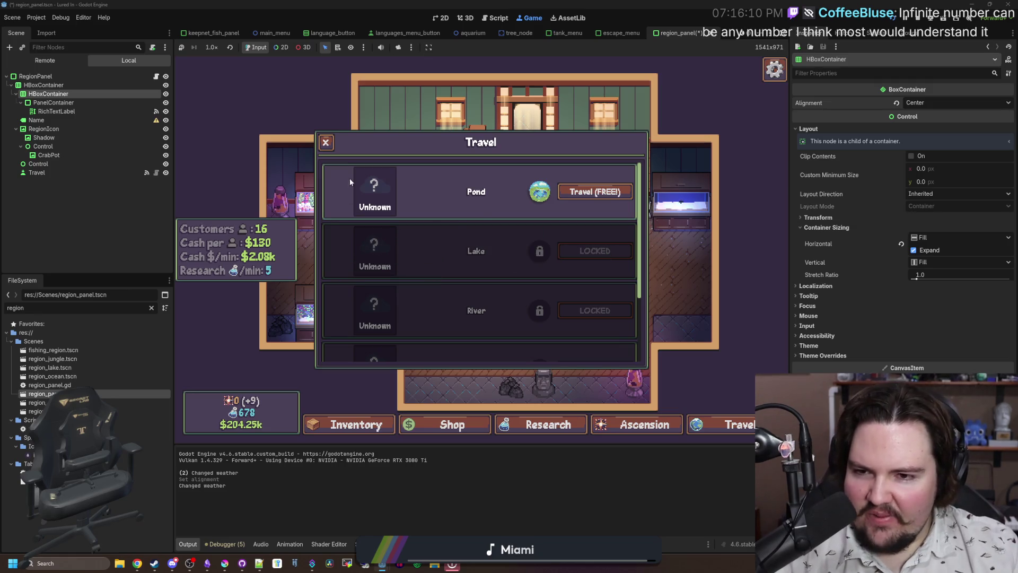
left_click(925, 103)
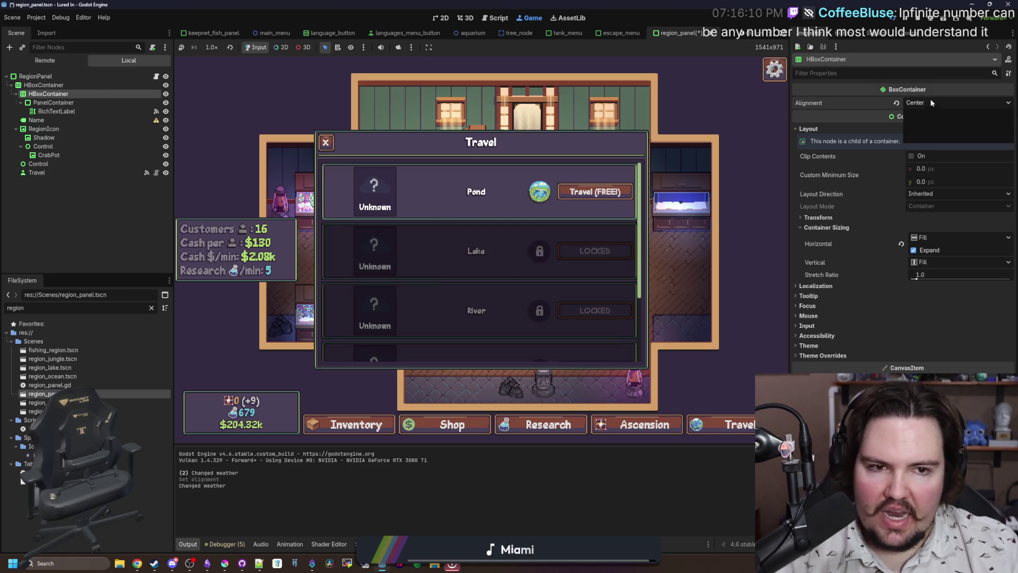
- Set the inner HBoxContainer's alignment back to Begin and scroll the Travel list to check it
left_click(926, 116)
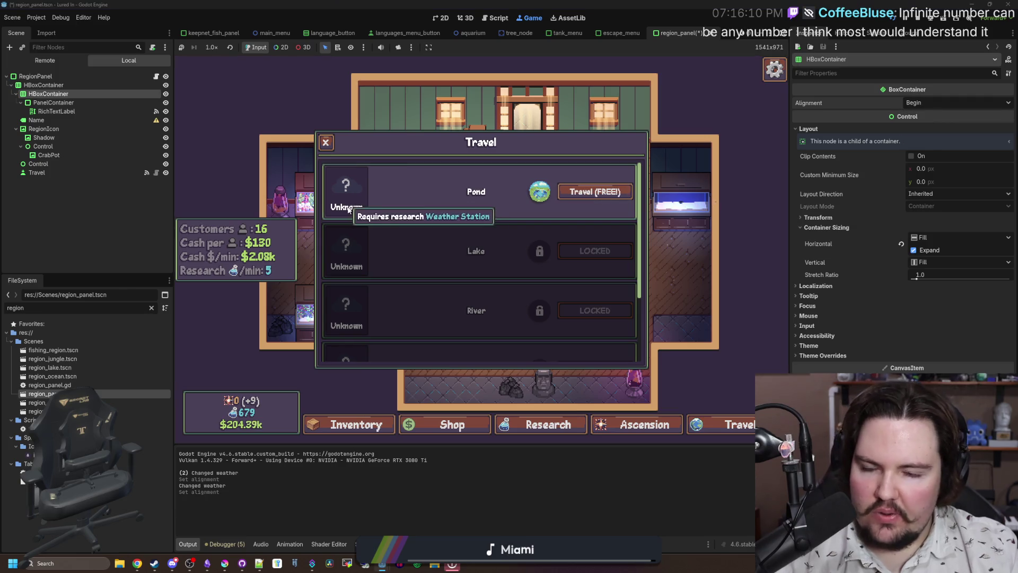
scroll(420, 212, "down", 3)
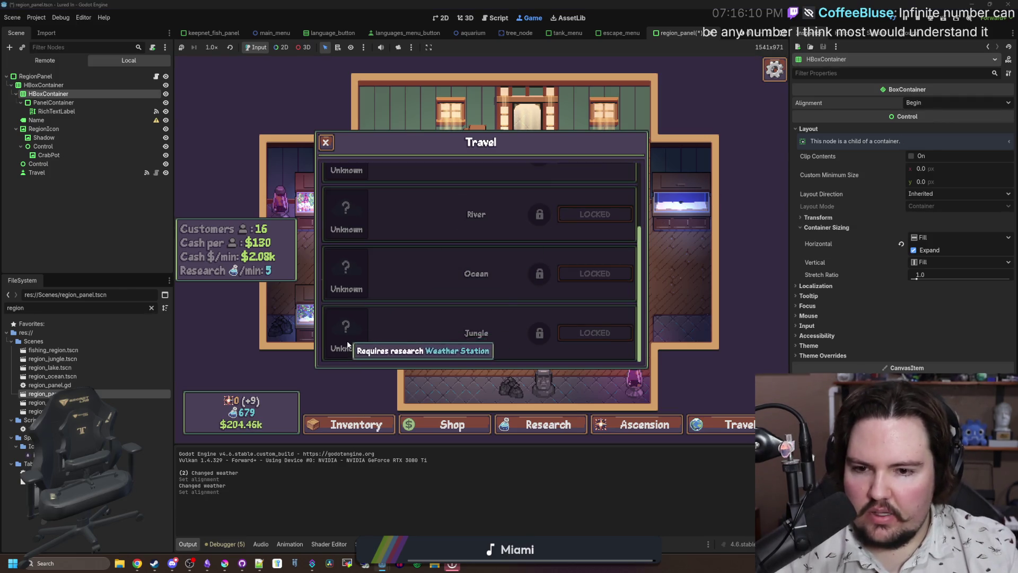
scroll(342, 318, "up", 3)
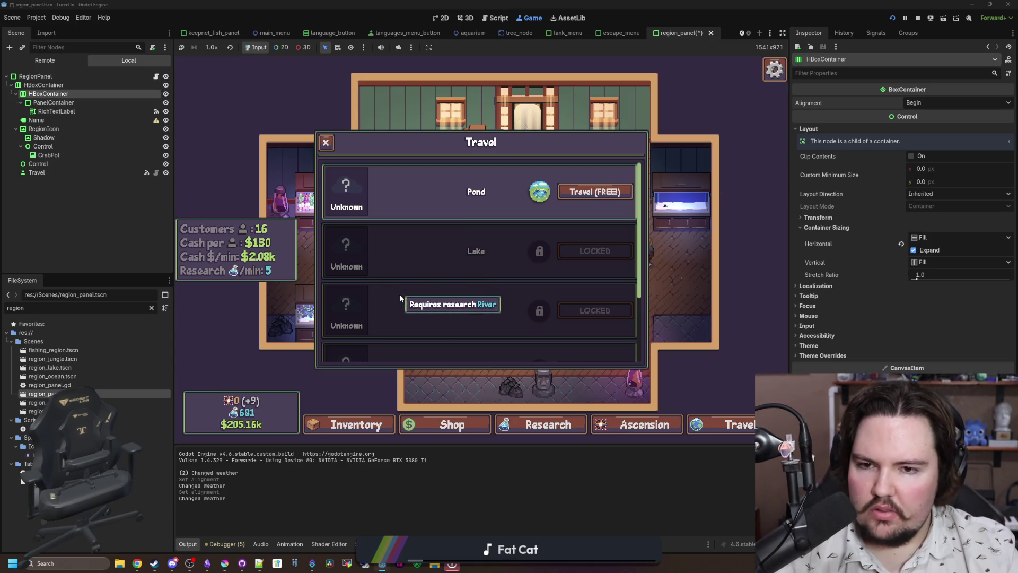
scroll(522, 330, "down", 3)
scroll(522, 330, "up", 3)
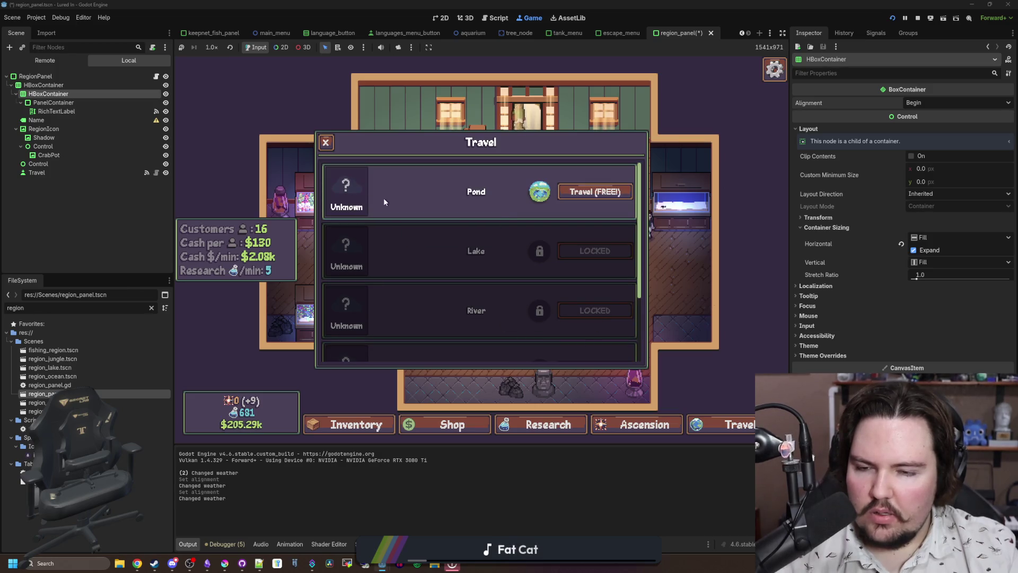
scroll(344, 345, "down", 3)
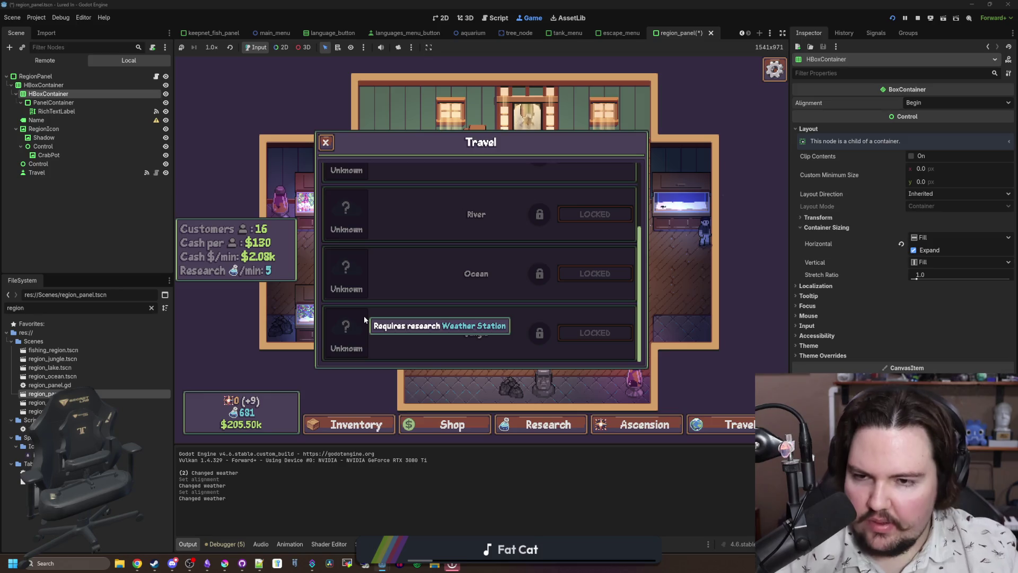
scroll(360, 207, "up", 3)
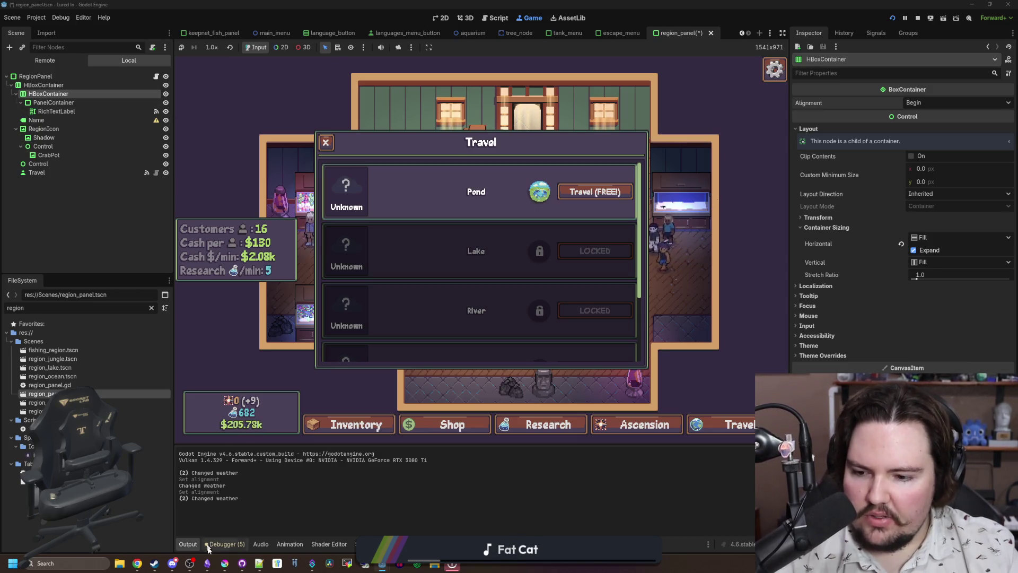
left_click(225, 563)
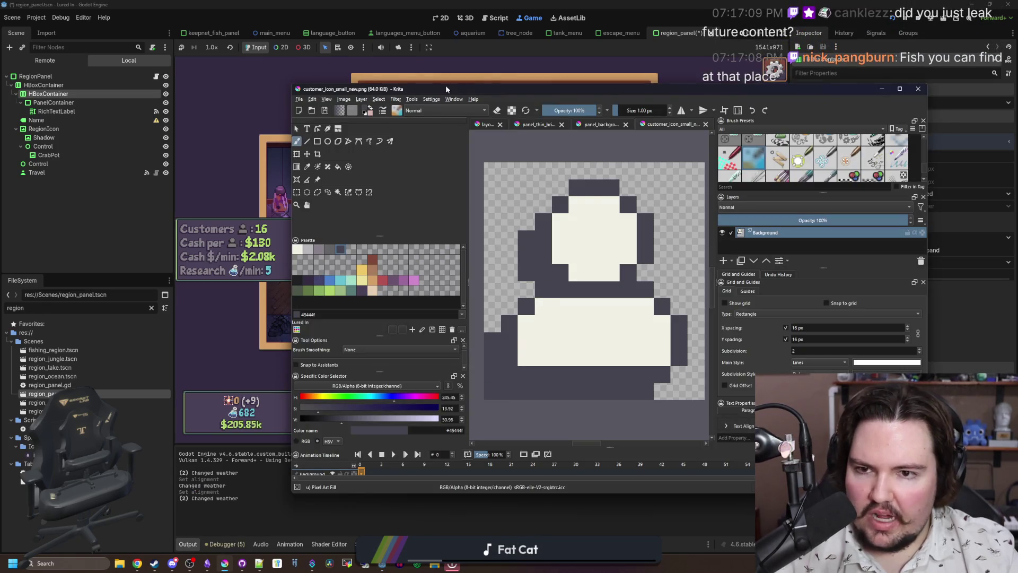
- Move the Krita window aside and bring up Open Images for the Icons folder with Ctrl+O
left_click_drag(445, 89, 890, 189)
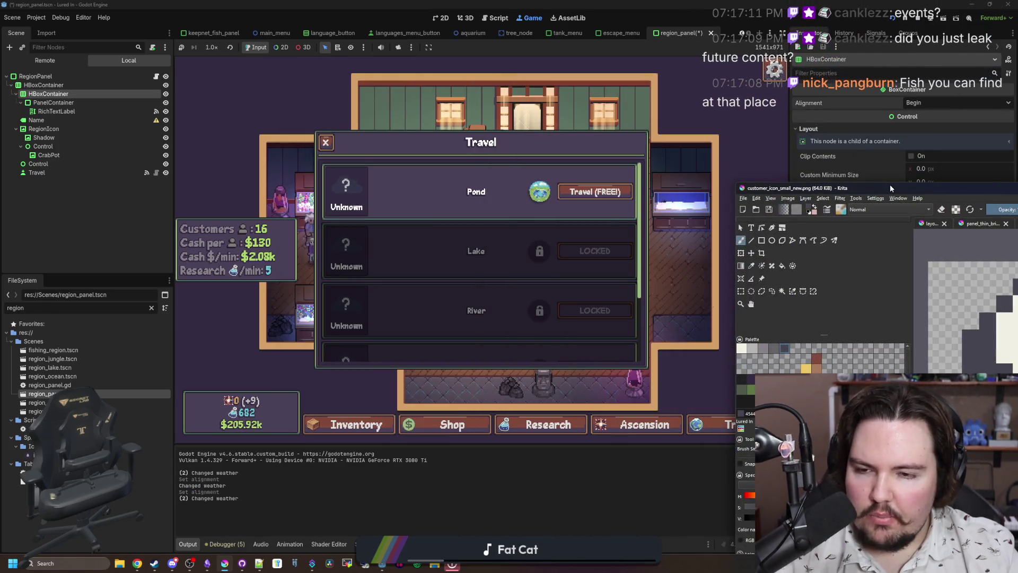
mouse_move(890, 183)
left_mouse_down()
mouse_move(653, 164)
mouse_move(797, 159)
mouse_move(860, 144)
mouse_move(553, 113)
left_mouse_up()
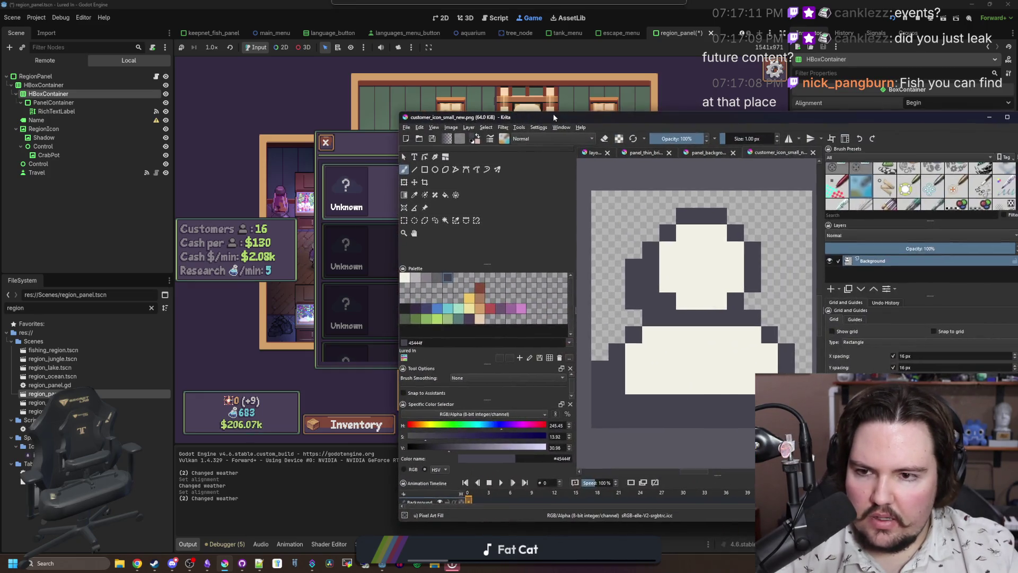
left_click(406, 127)
key("Escape")
key("Escape")
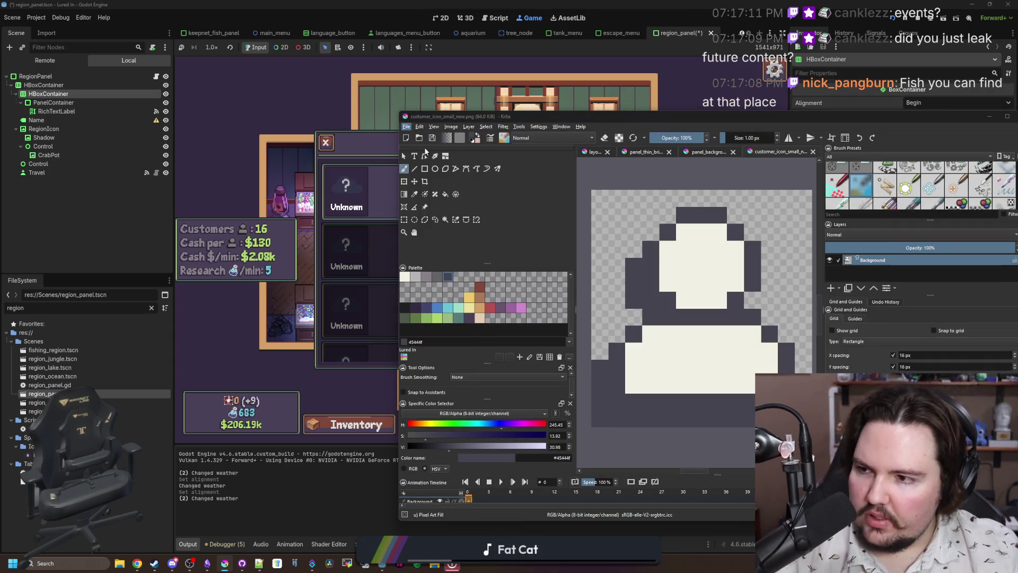
key("ctrl+o")
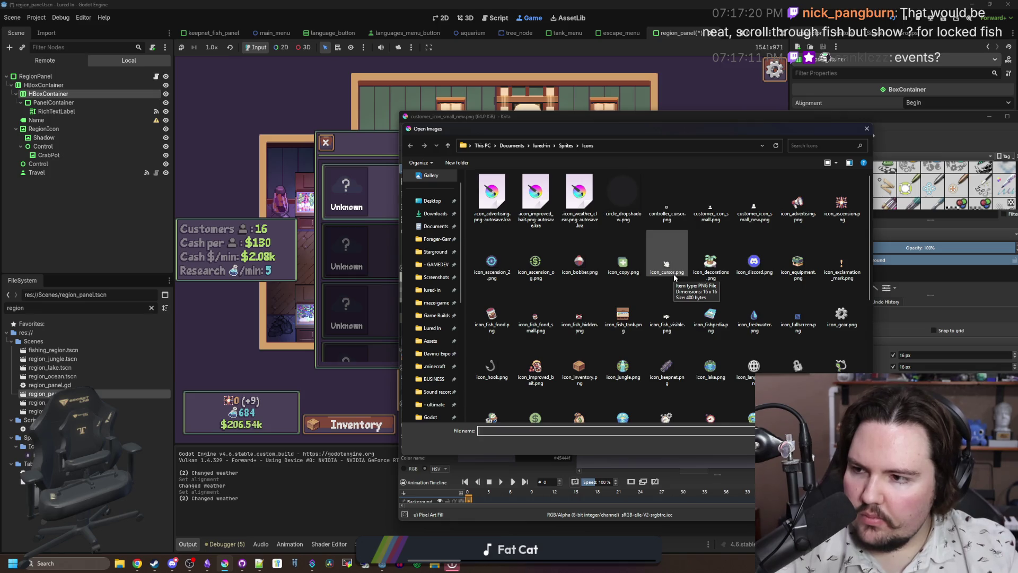
left_click(380, 197)
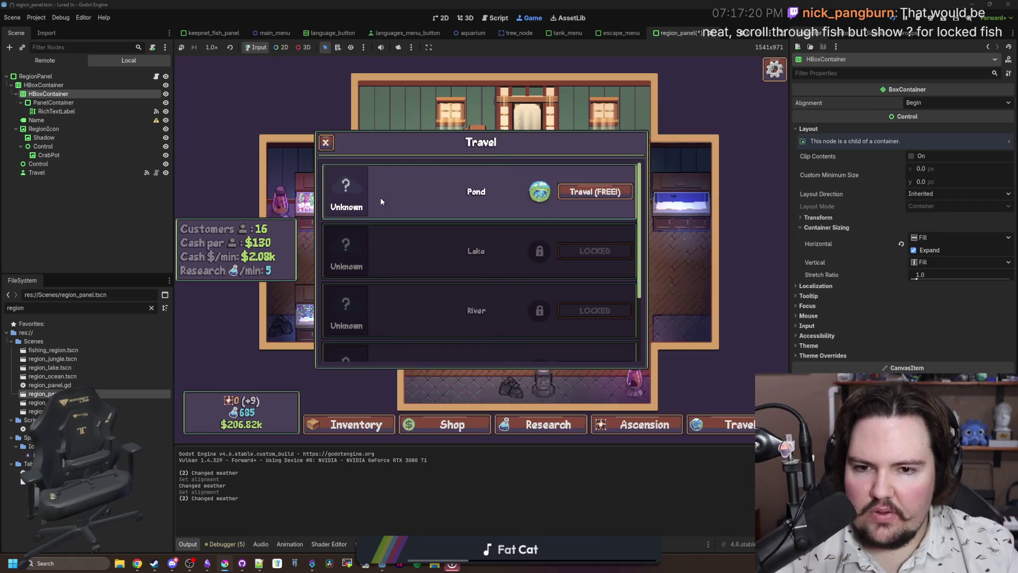
mouse_move(137, 563)
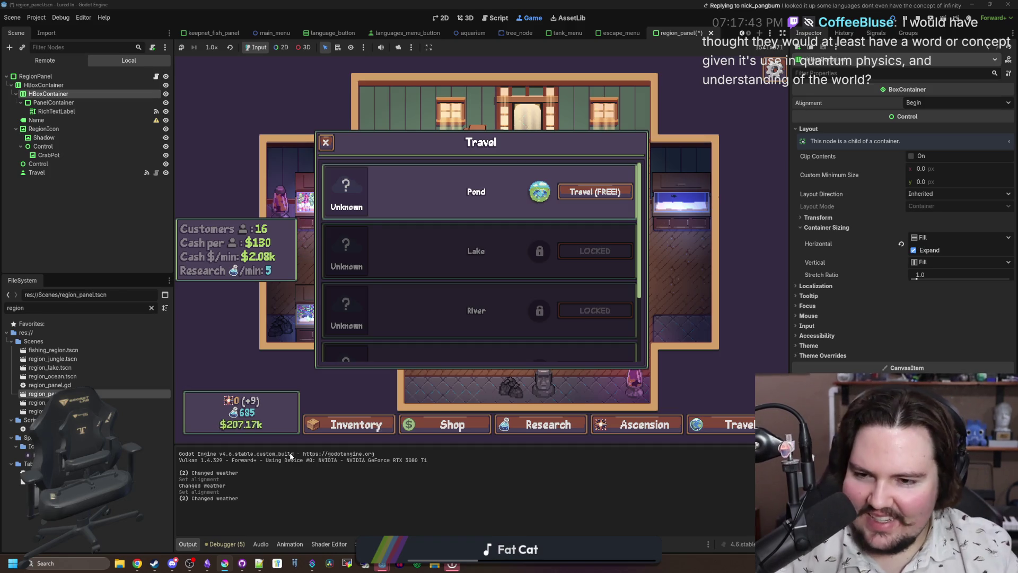
scroll(409, 304, "down", 1)
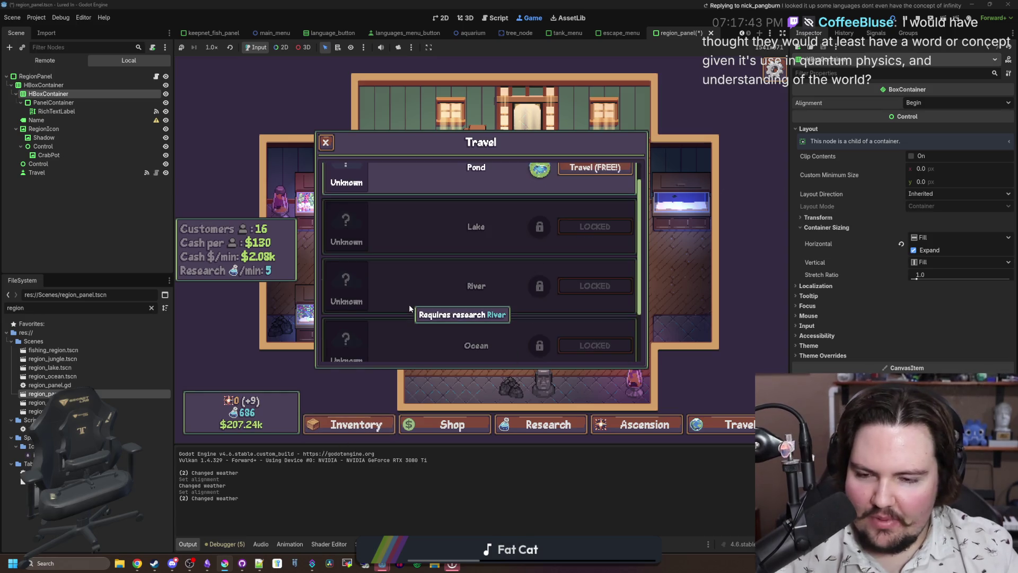
scroll(408, 304, "up", 1)
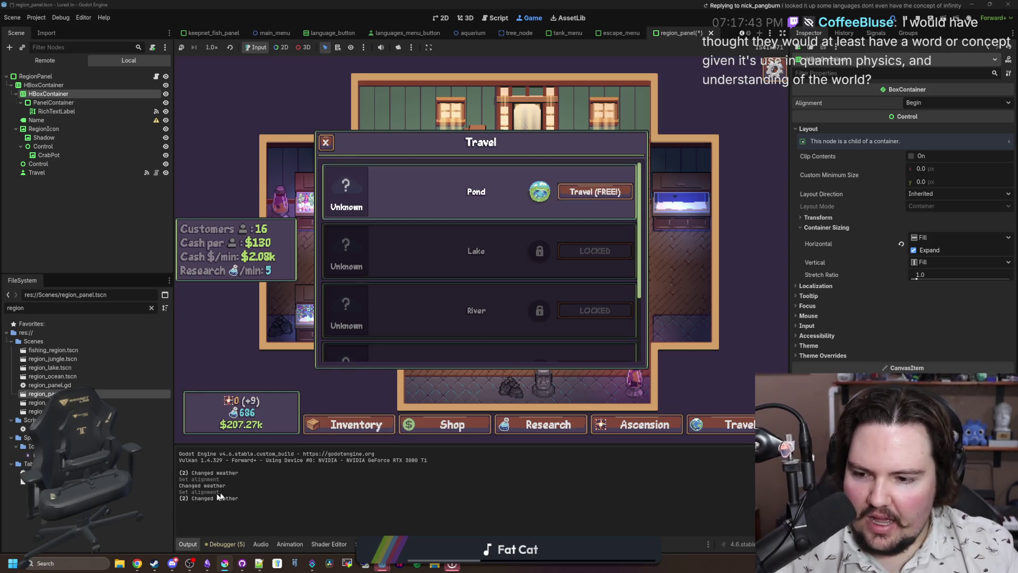
left_click(225, 563)
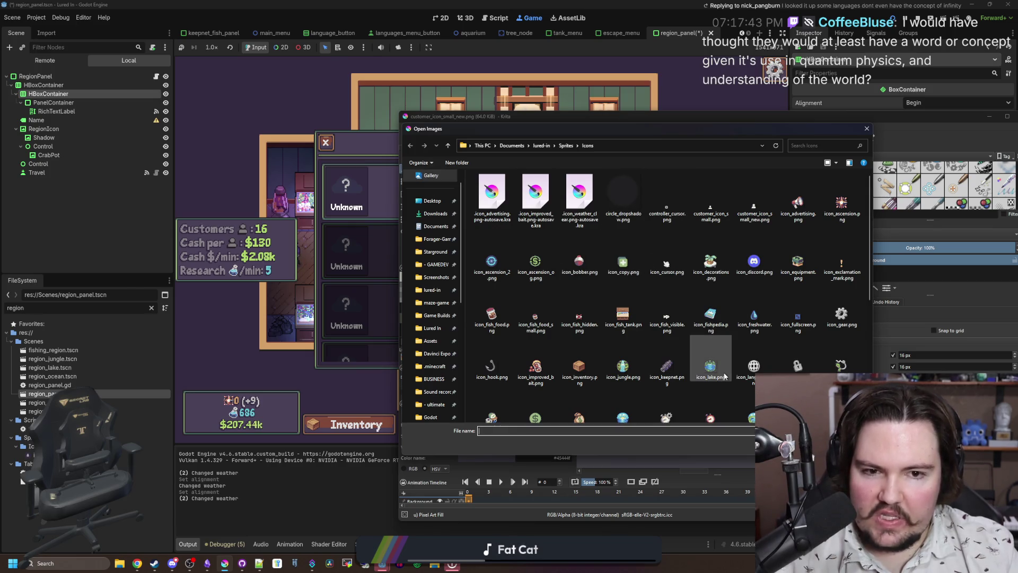
- Dismiss the image browser and flood-fill the panel's purple centre with teal 567b79
scroll(724, 376, "down", 2)
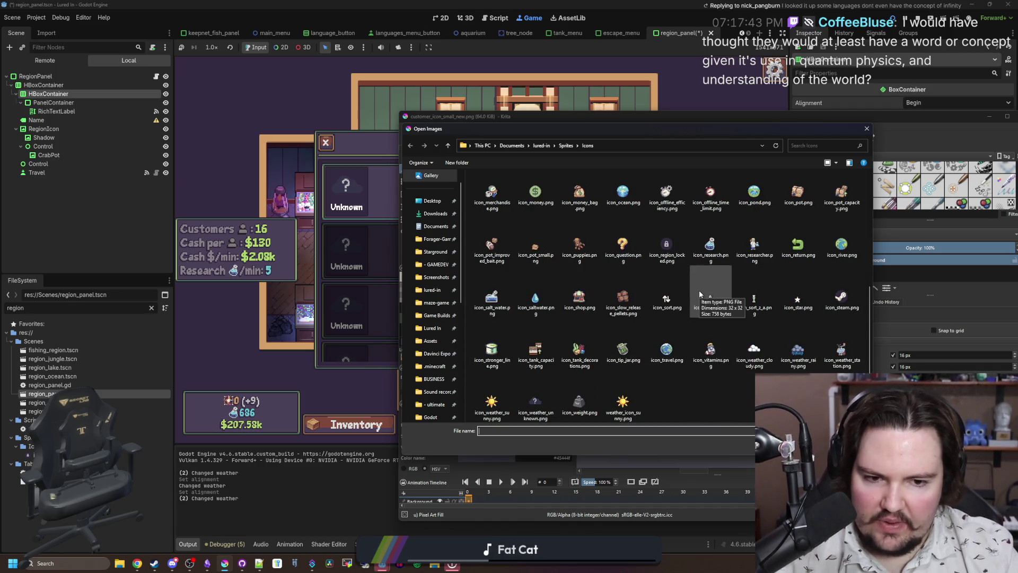
scroll(651, 351, "down", 1)
left_click(566, 145)
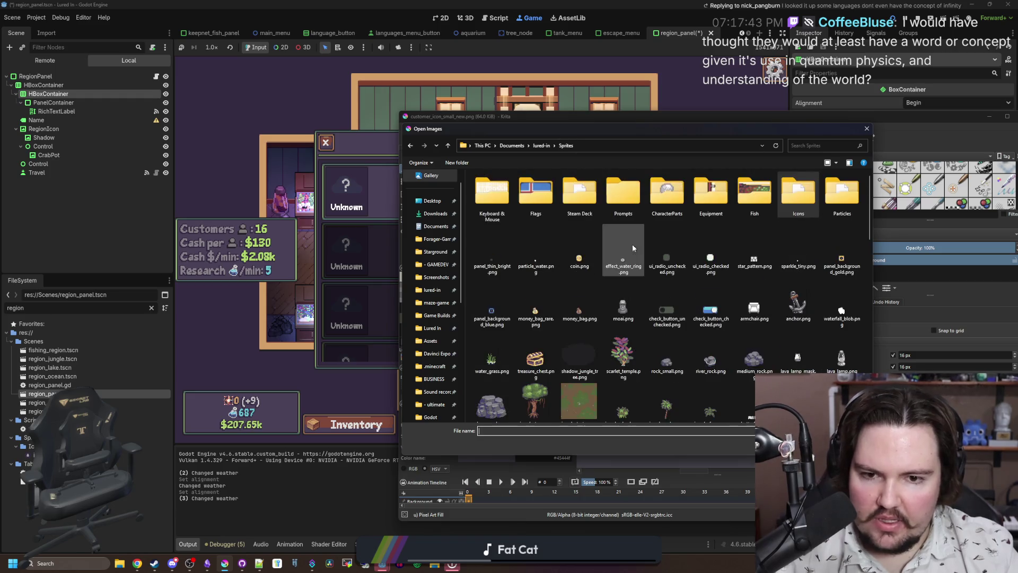
key("Escape")
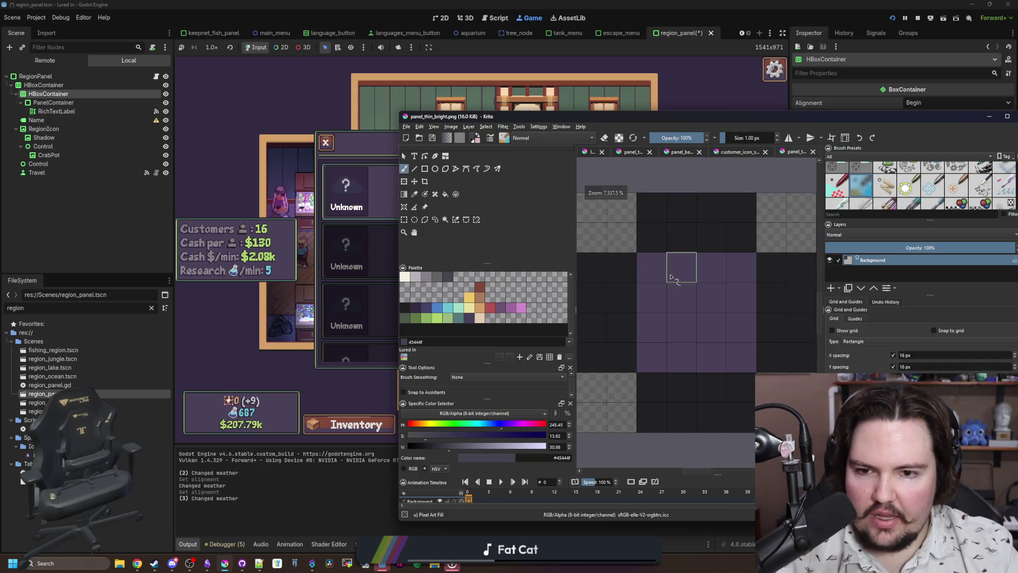
left_click(459, 319)
key("f")
left_click(682, 318)
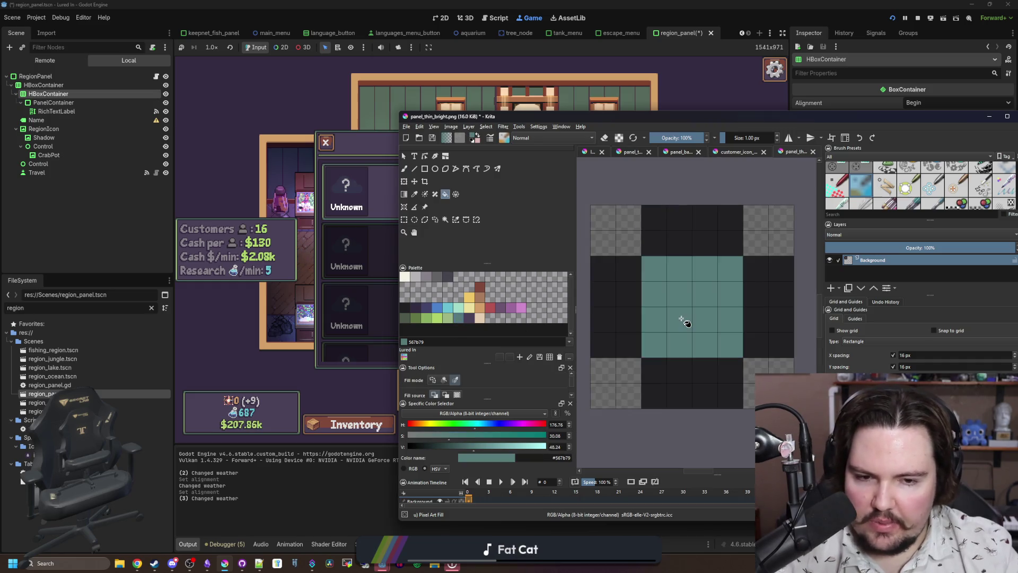
- Save the image as a copy named panel_thin_green.png and return to Godot
left_click(416, 131)
left_click(418, 174)
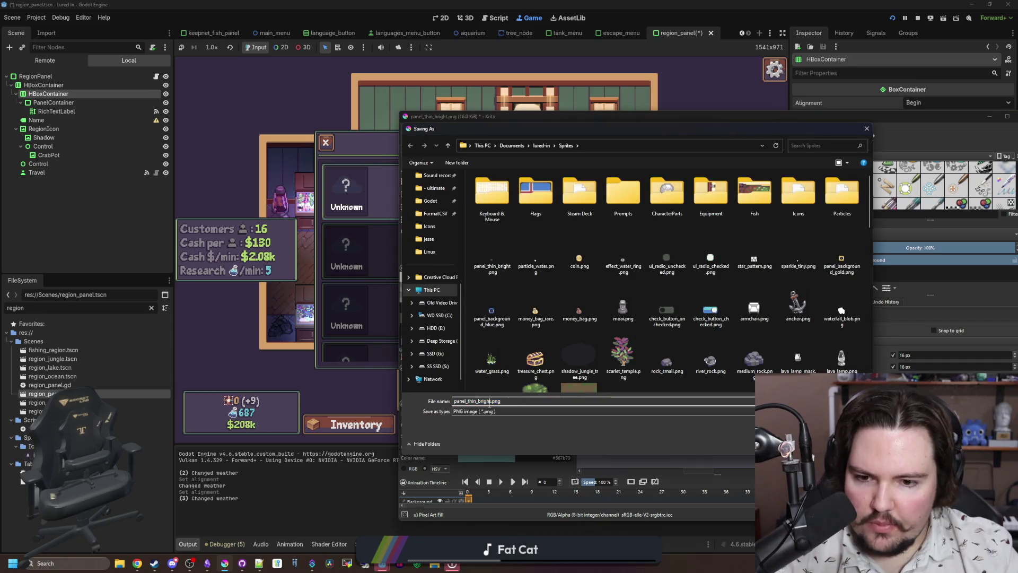
left_click(536, 399)
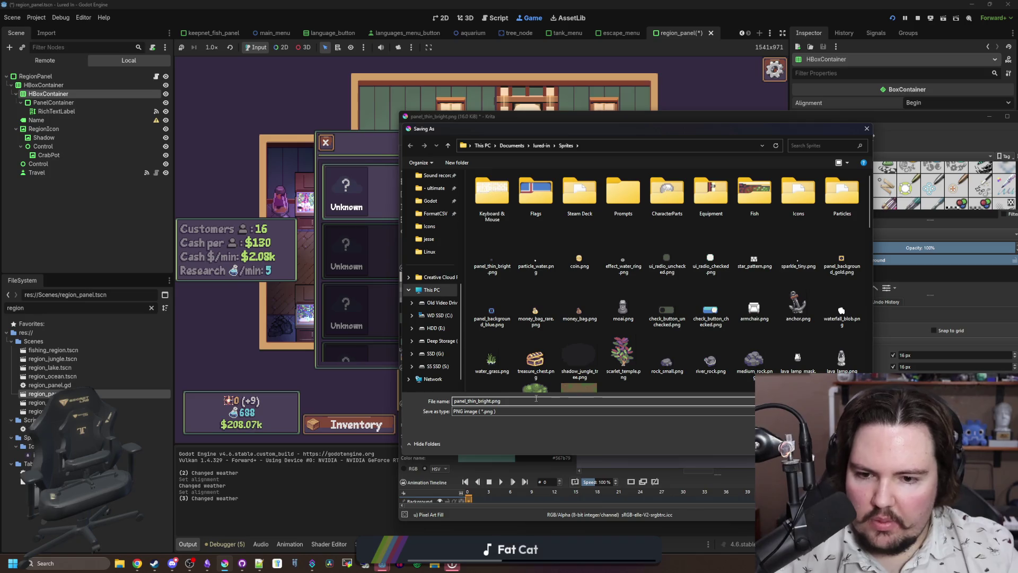
key("Left")
key("Left")
key("Left")
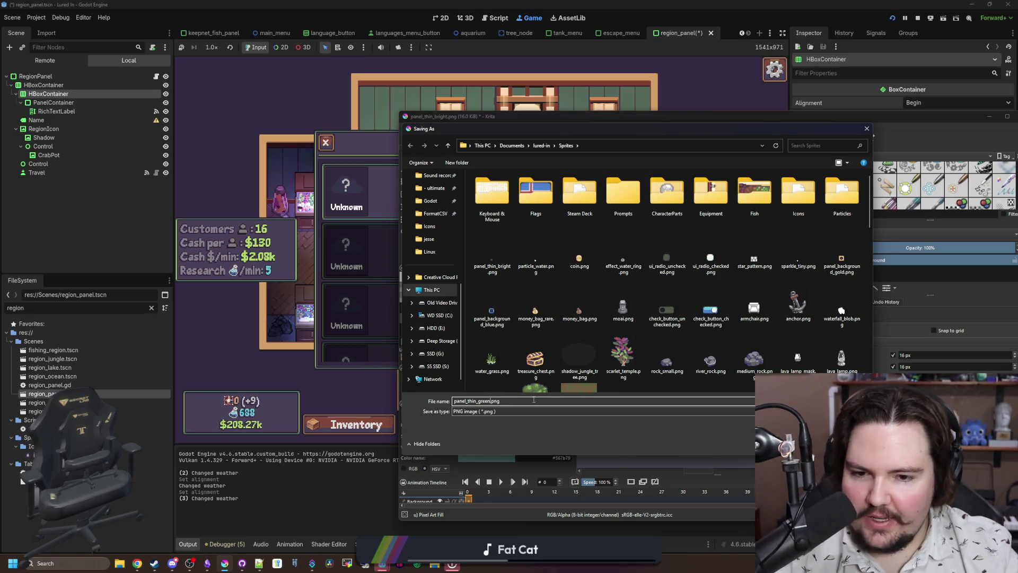
key("Return")
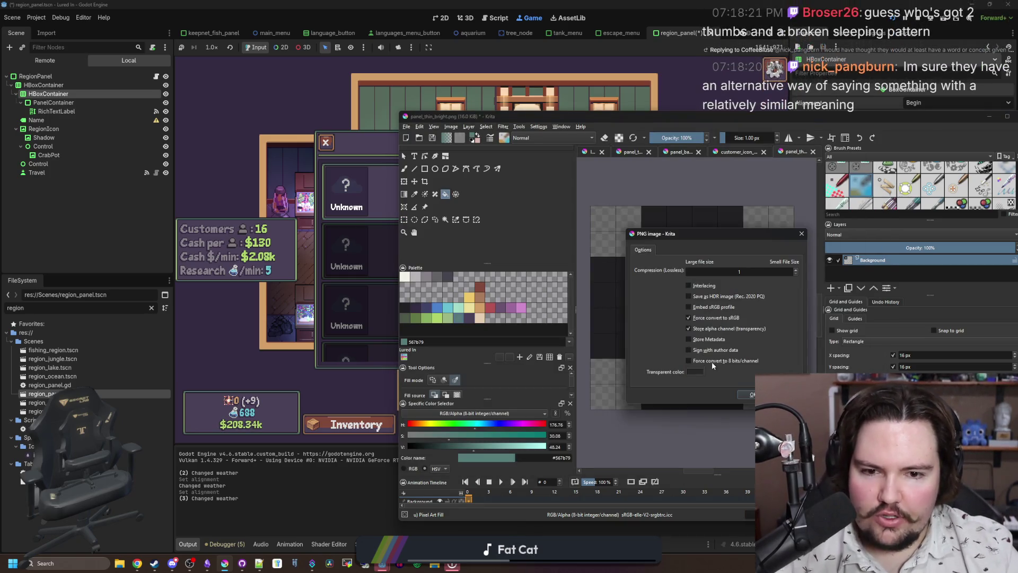
left_click(753, 393)
left_click(352, 295)
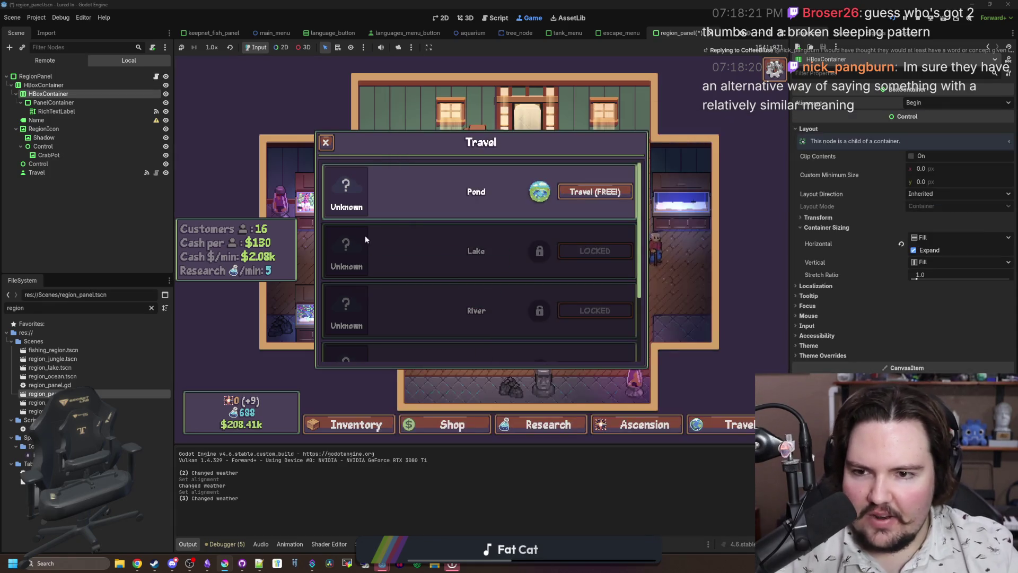
- Set the PanelContainer's custom minimum width to 120 px
left_click(57, 102)
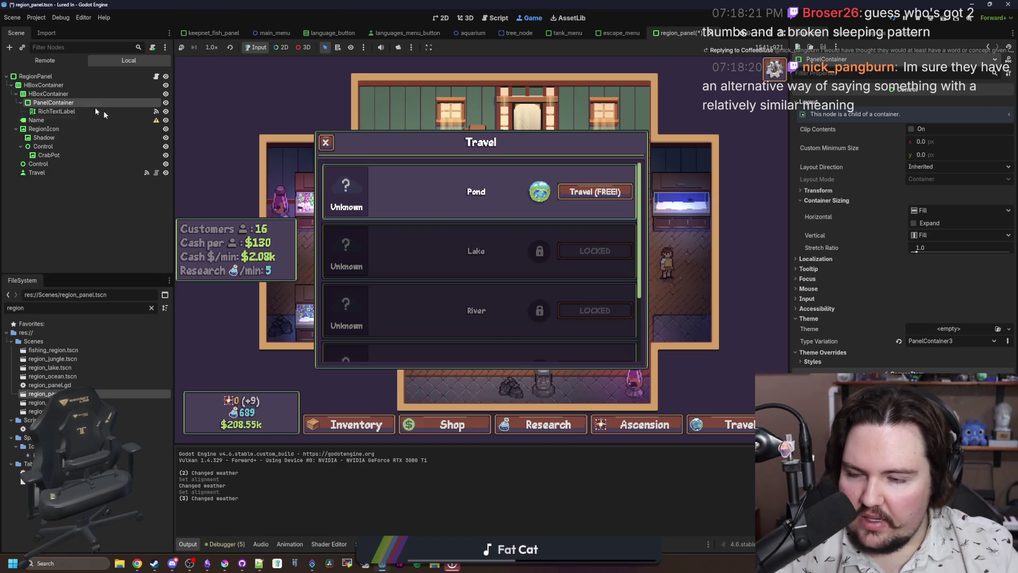
mouse_move(334, 202)
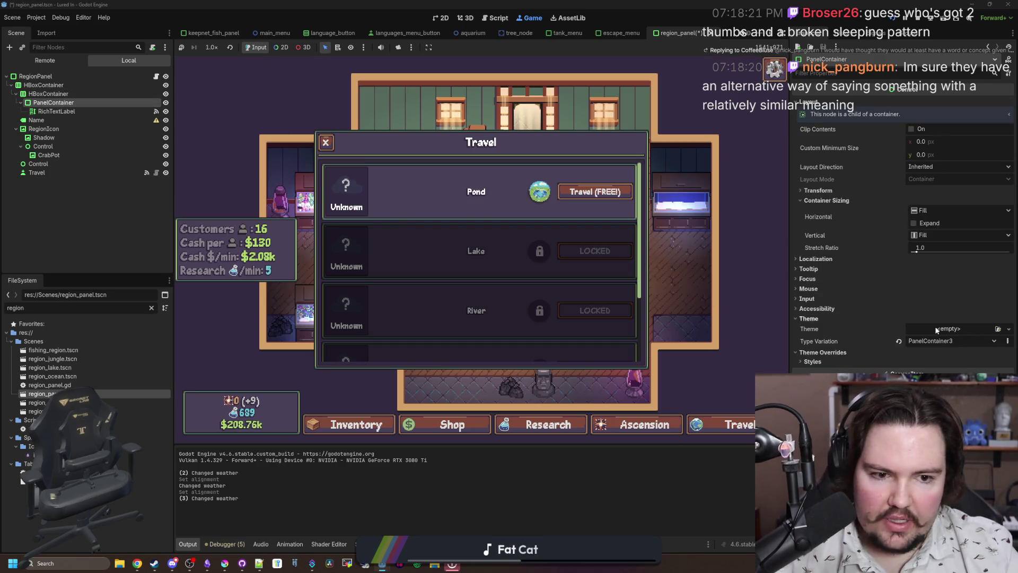
left_click(932, 144)
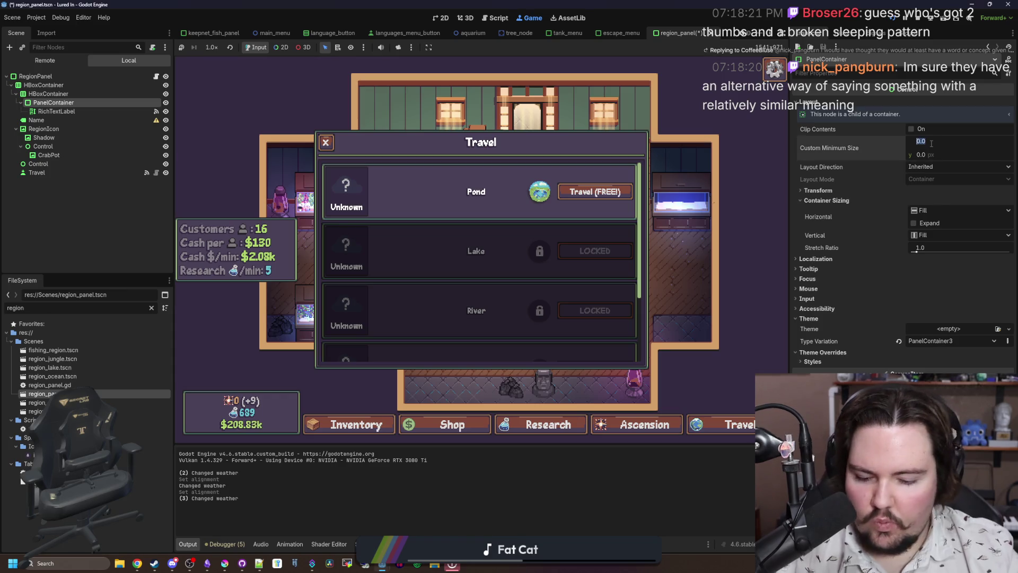
type("160")
key("Return")
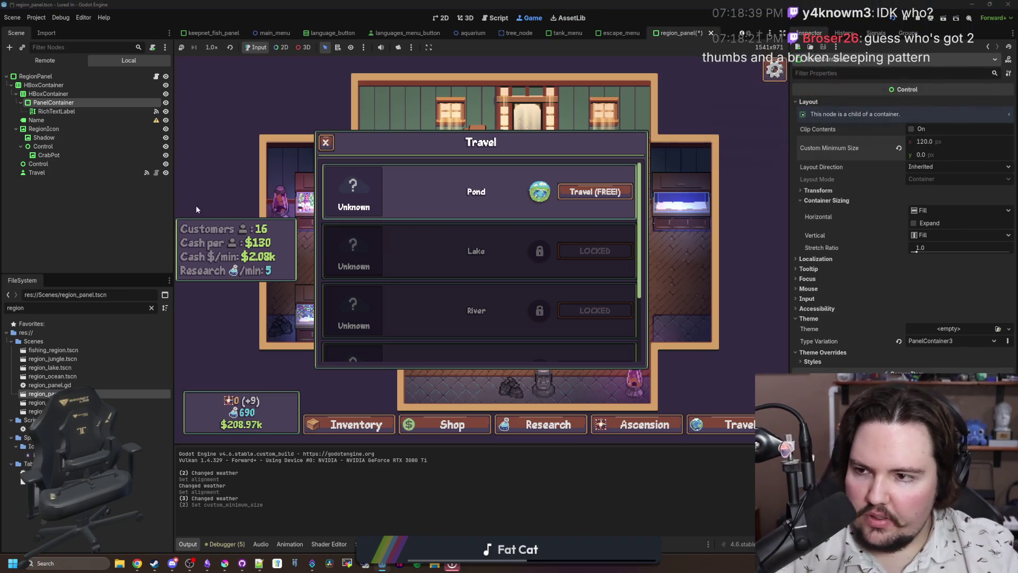
- Save the region_panel scene and stop the running game with F8
left_click(84, 240)
key("ctrl+s")
left_click(53, 103)
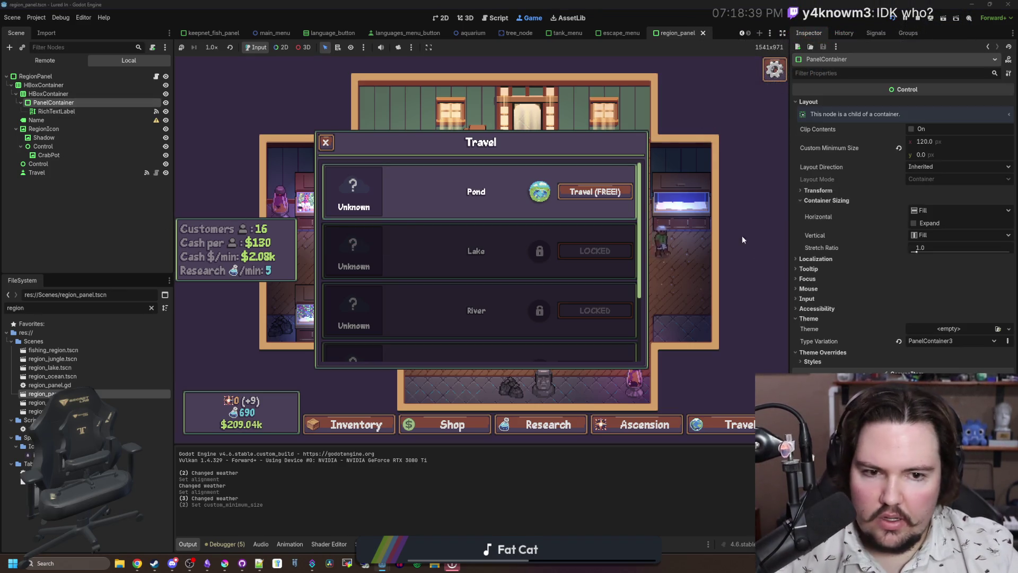
key("F8")
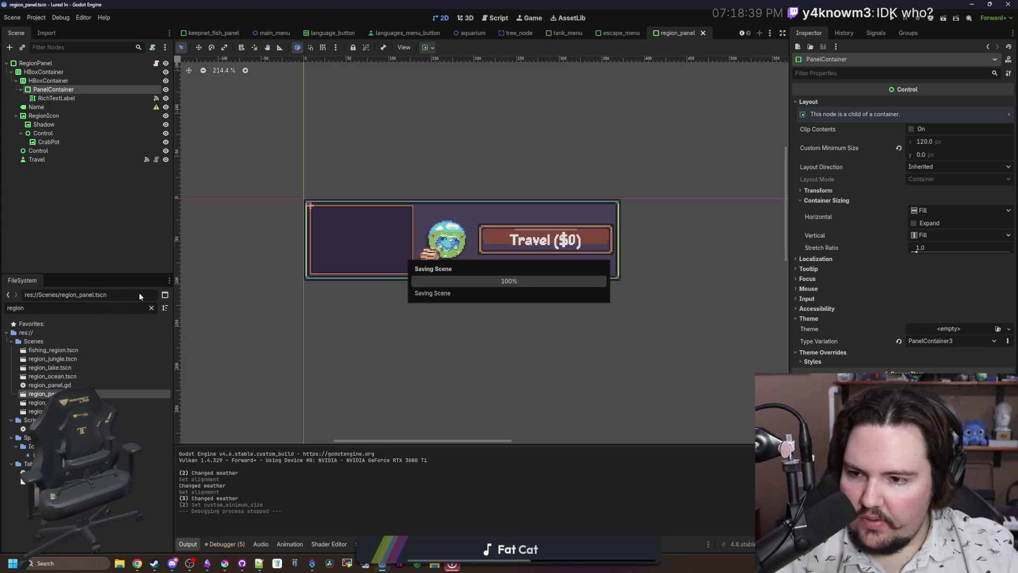
- Filter the FileSystem for 'theme', open main_theme.tres, and start adding a new item type
left_click(149, 307)
type("theme")
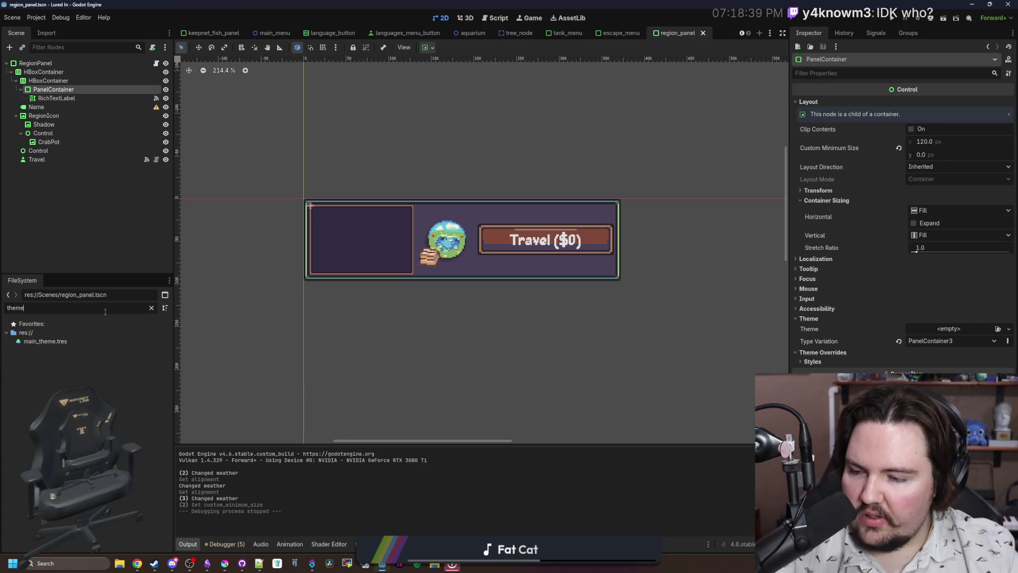
double_click(63, 341)
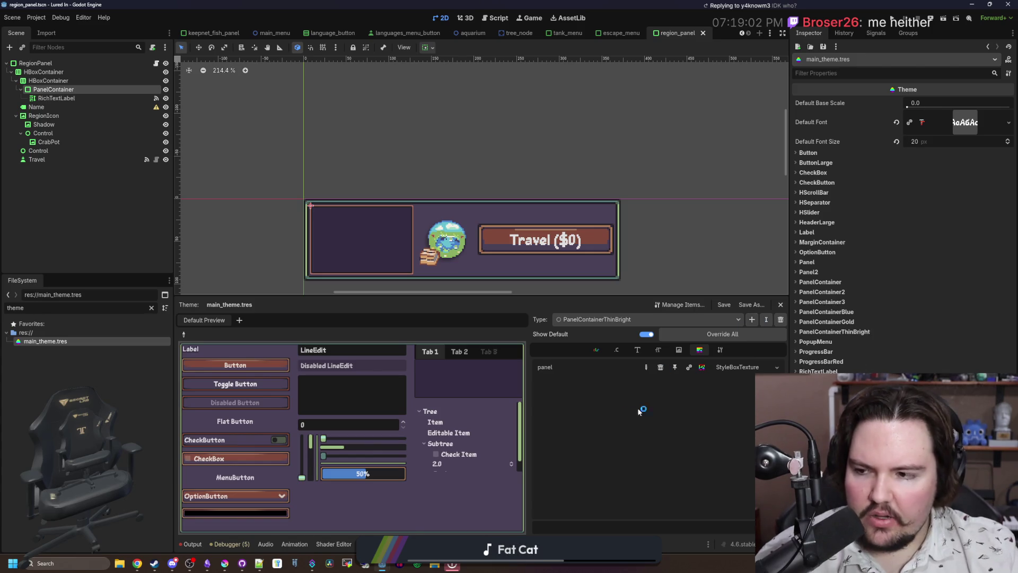
left_click(752, 319)
scroll(470, 304, "down", 10)
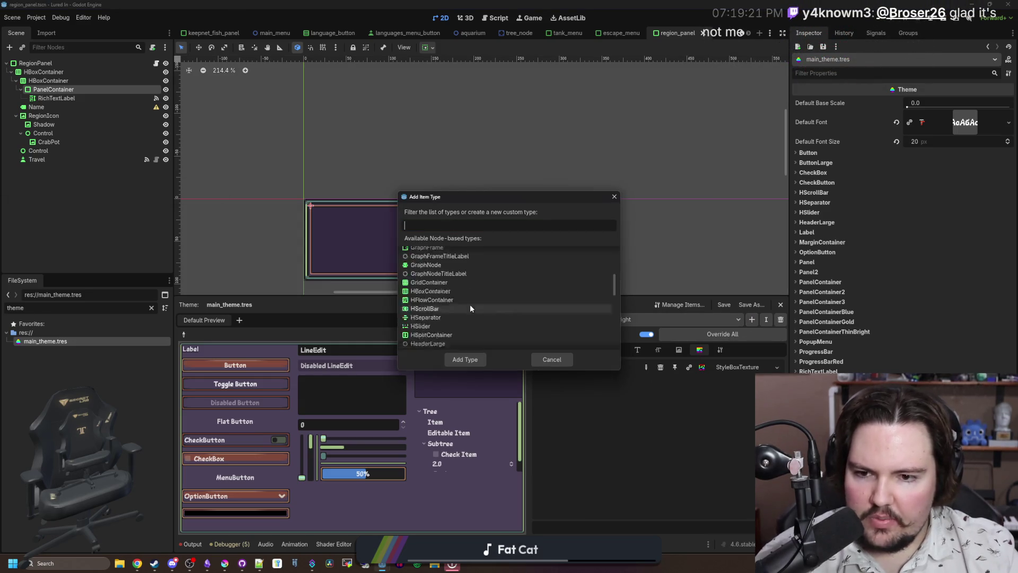
- Browse the Add Item Type list, then filter it with 'PanelCon' to show only PanelContainer
scroll(466, 298, "up", 5)
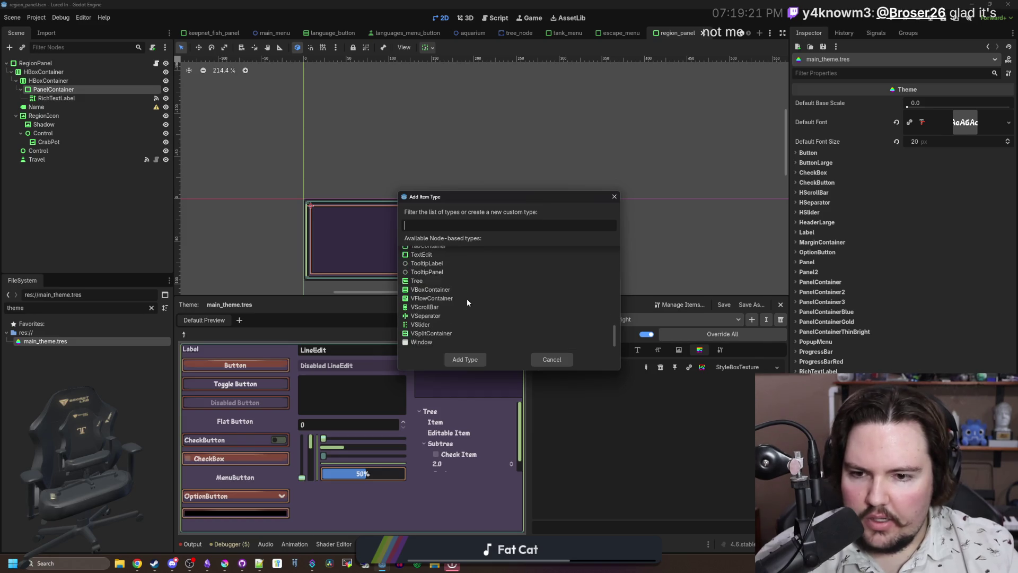
scroll(465, 301, "up", 5)
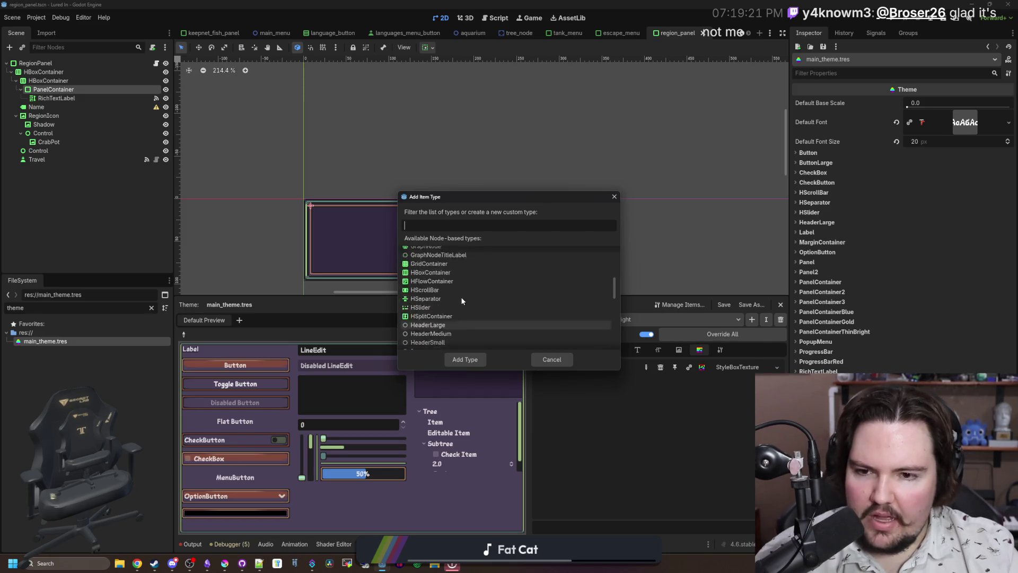
scroll(484, 293, "up", 3)
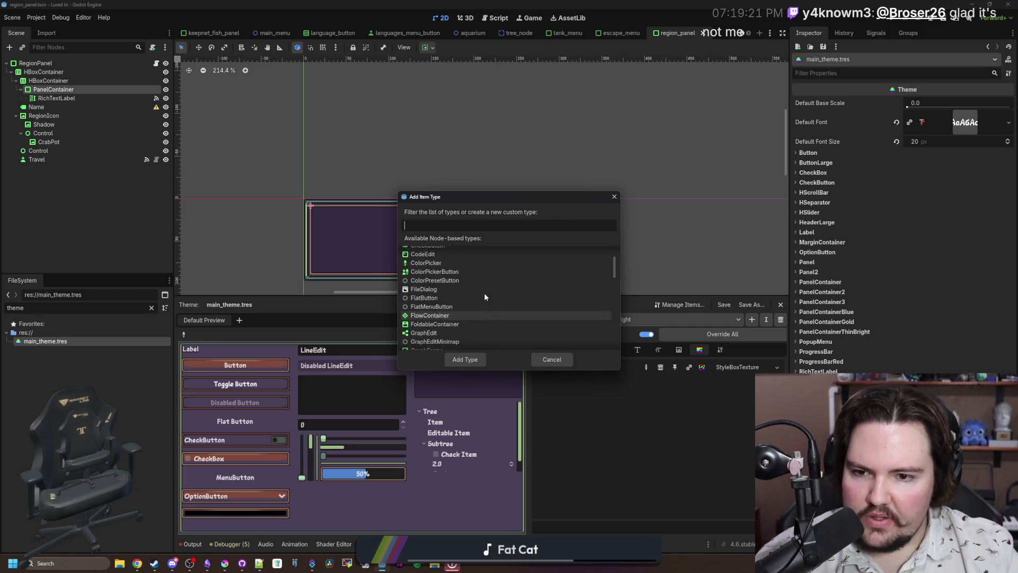
scroll(485, 293, "down", 3)
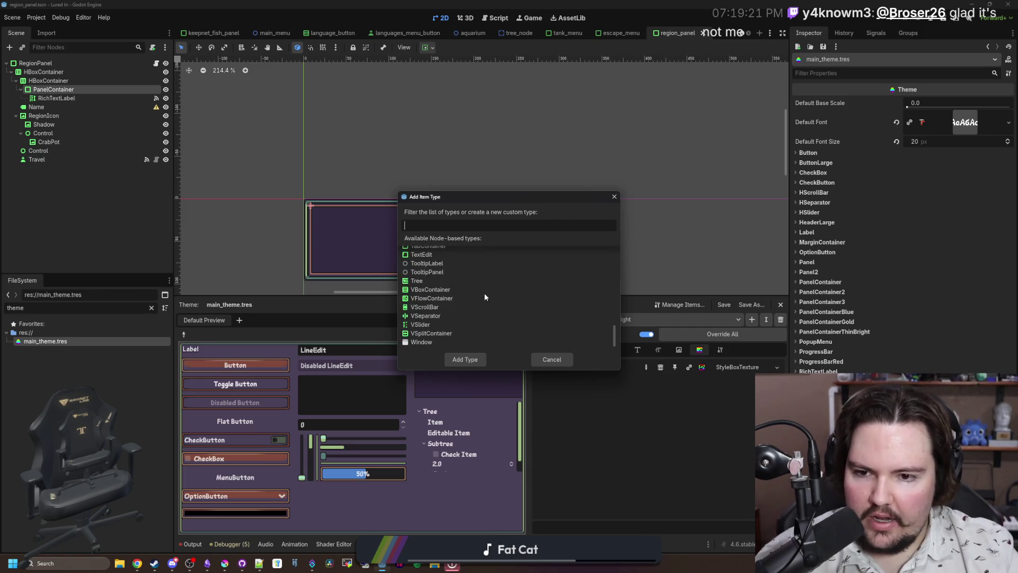
scroll(467, 289, "up", 3)
scroll(466, 287, "down", 4)
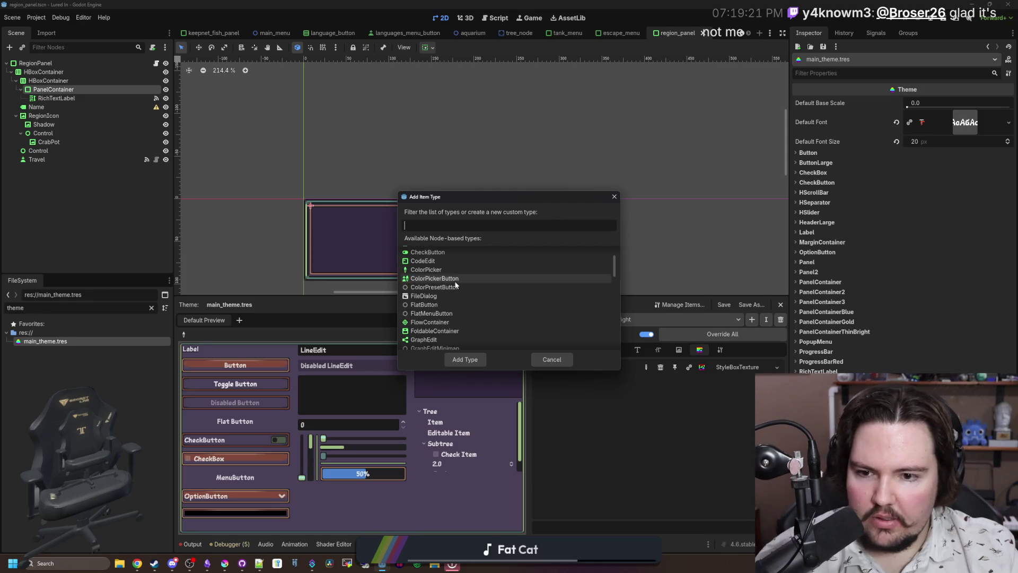
scroll(455, 286, "down", 5)
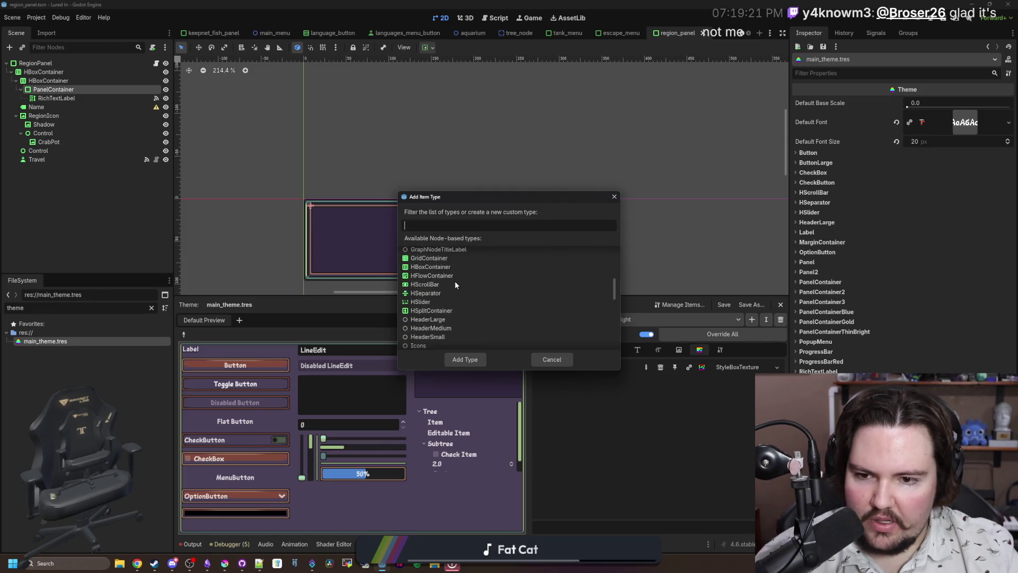
scroll(493, 299, "down", 5)
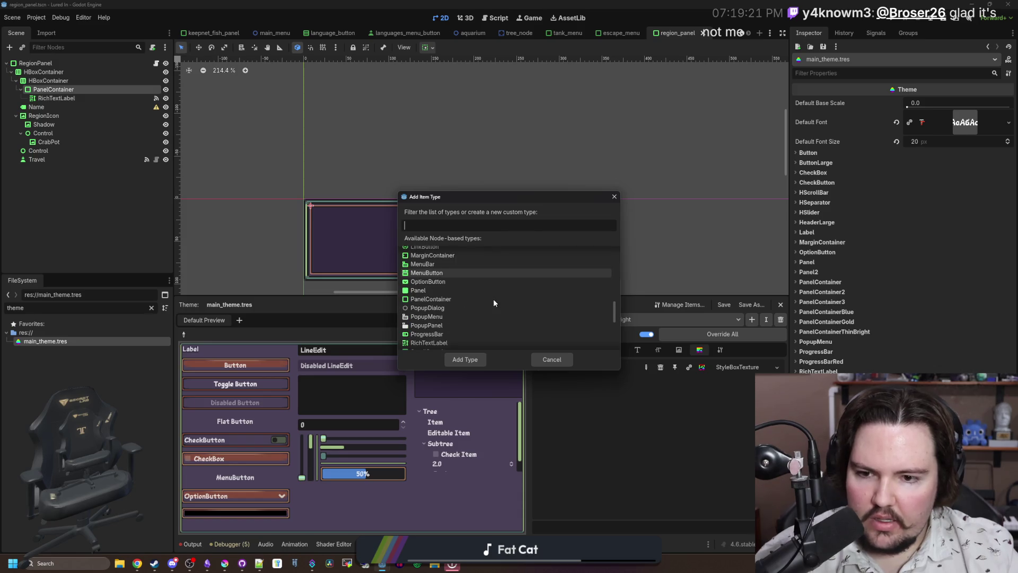
scroll(495, 300, "down", 2)
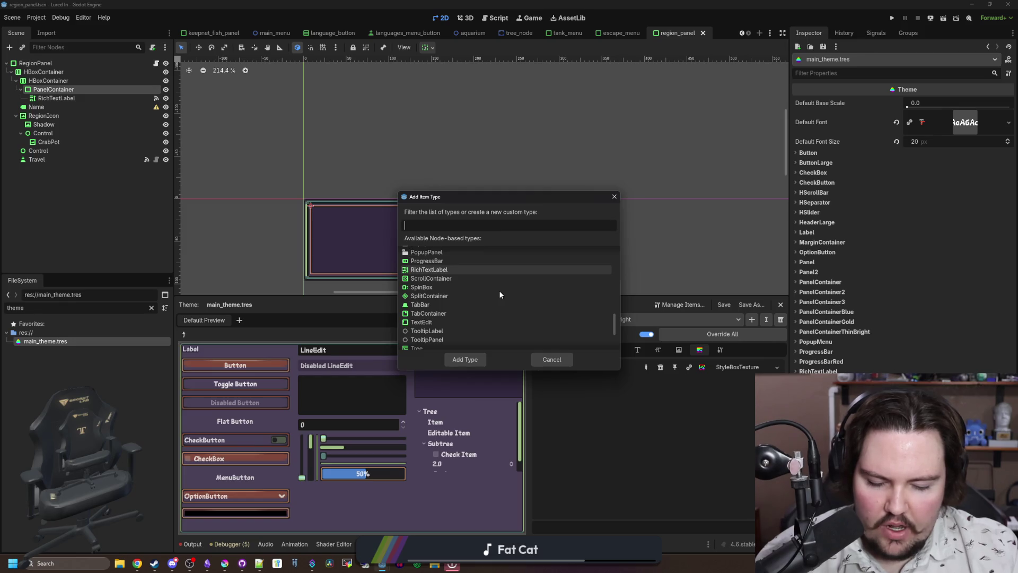
scroll(498, 290, "up", 15)
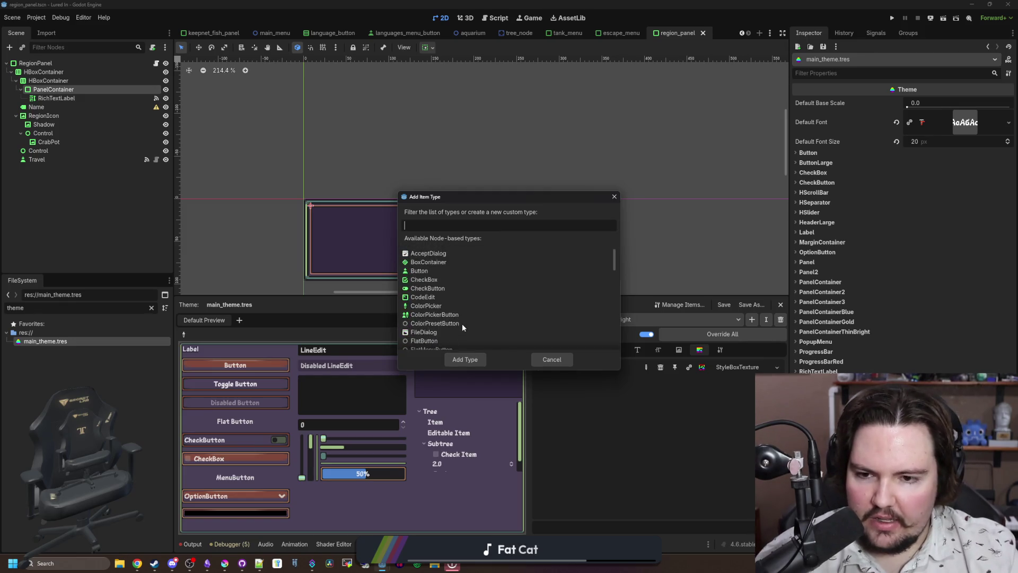
scroll(462, 323, "down", 8)
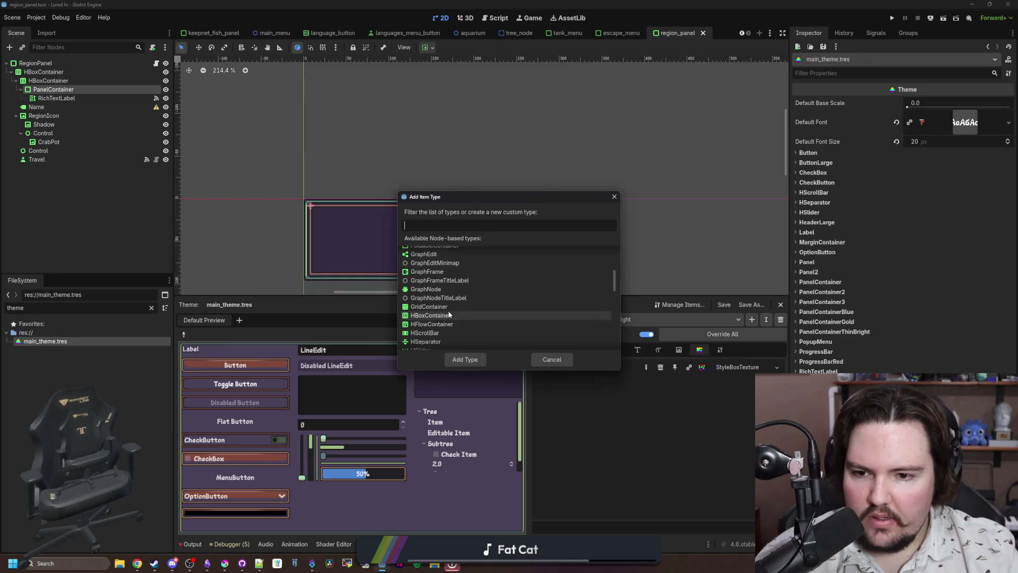
scroll(448, 314, "up", 8)
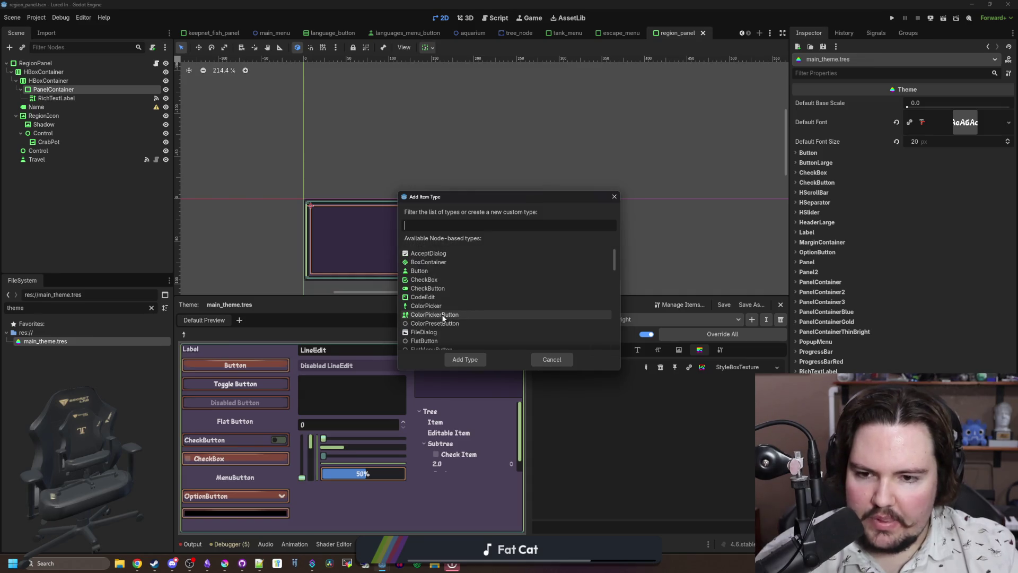
scroll(445, 315, "down", 3)
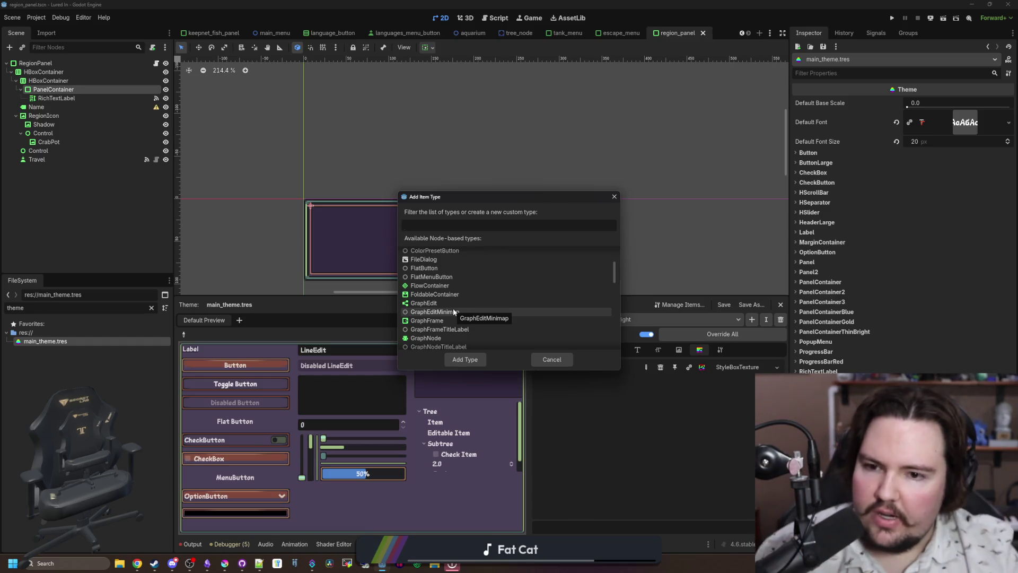
scroll(453, 312, "down", 10)
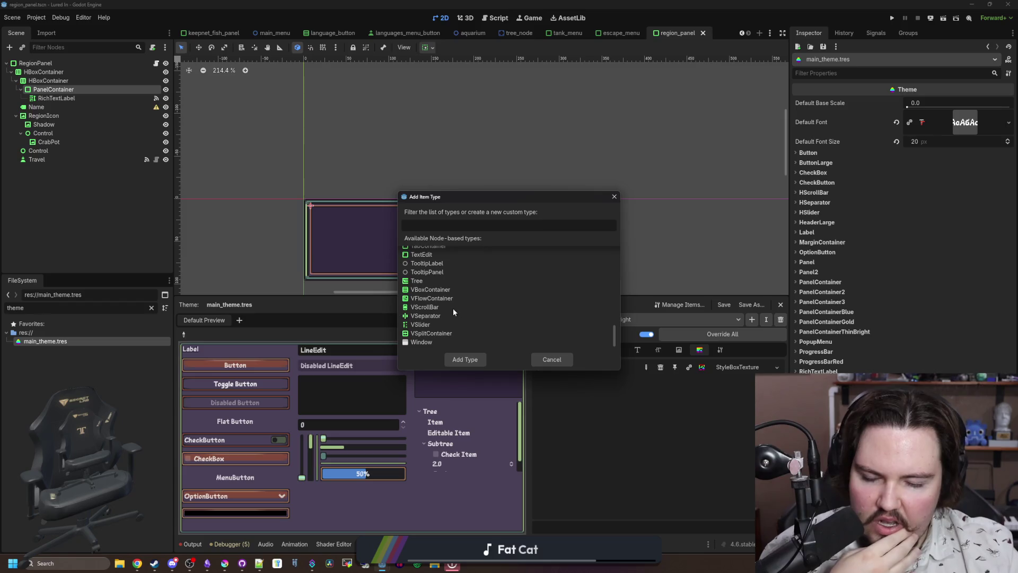
scroll(454, 311, "up", 4)
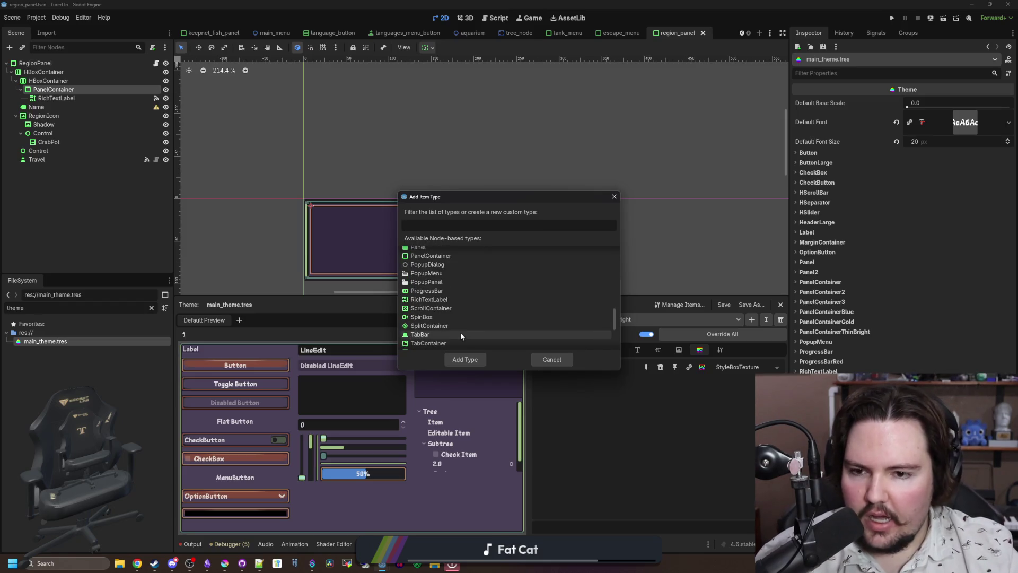
scroll(460, 332, "up", 5)
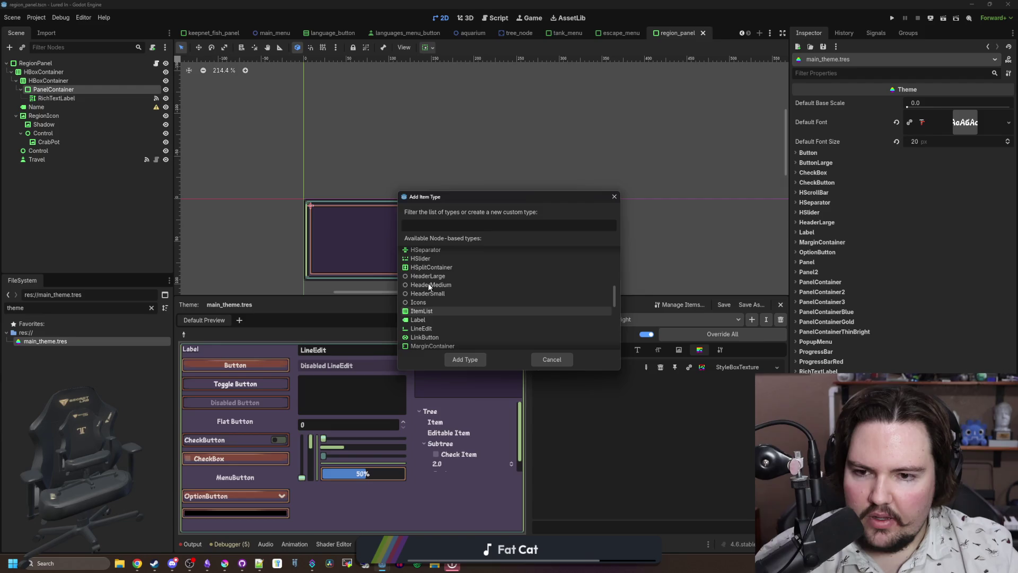
scroll(428, 287, "up", 4)
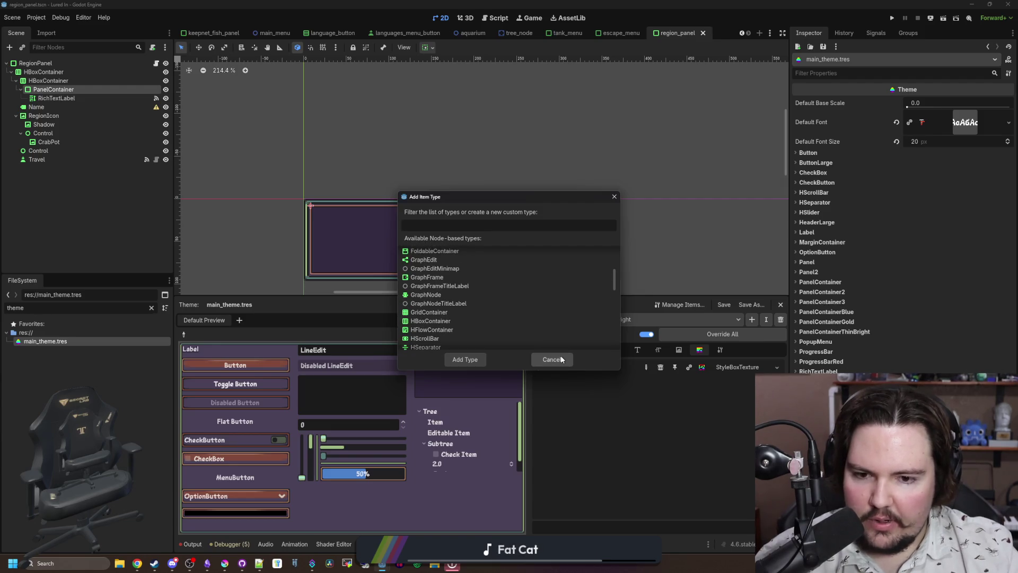
type("ma")
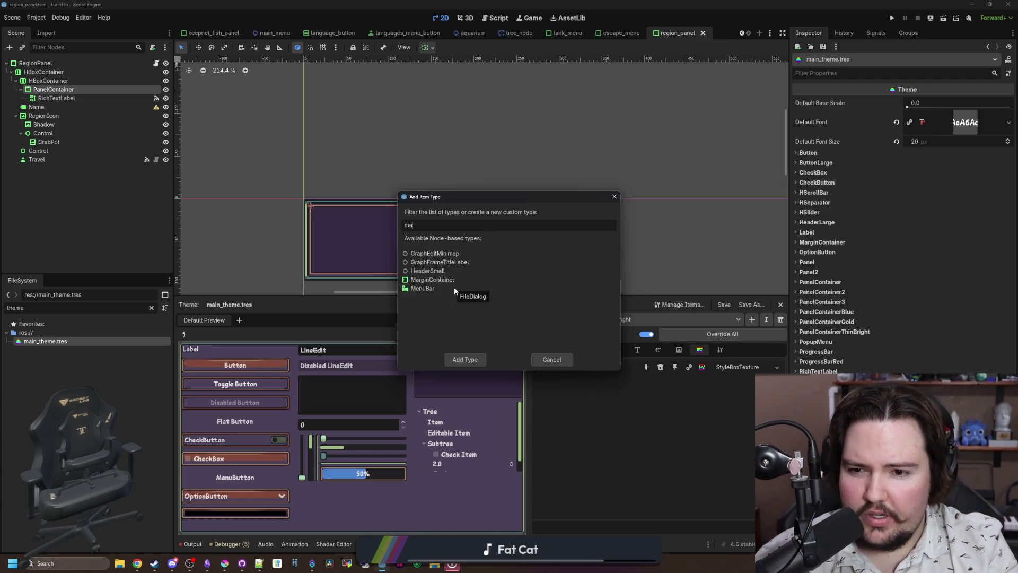
type("r")
key("BackSpace")
key("BackSpace")
key("BackSpace")
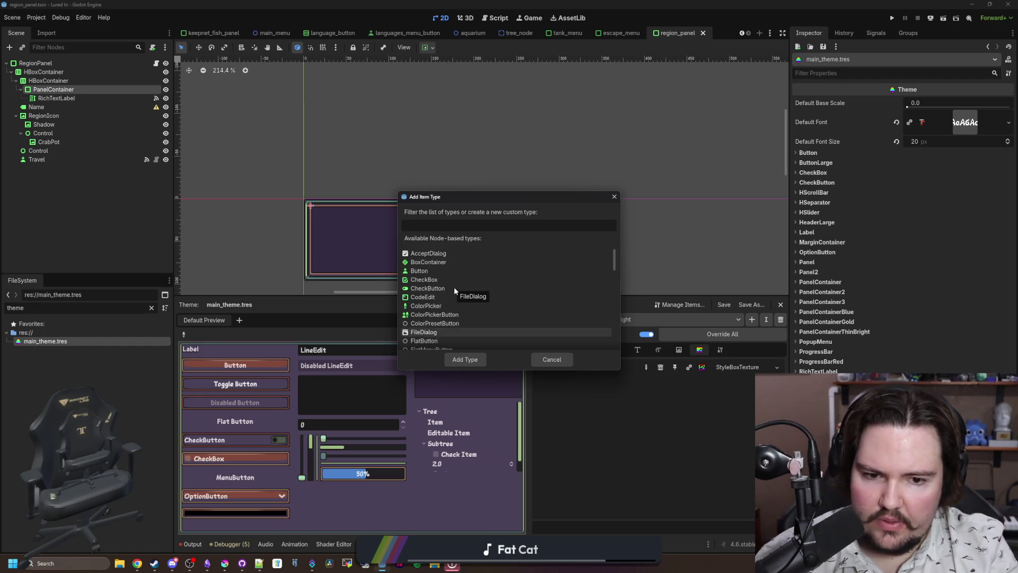
type("PanelCon")
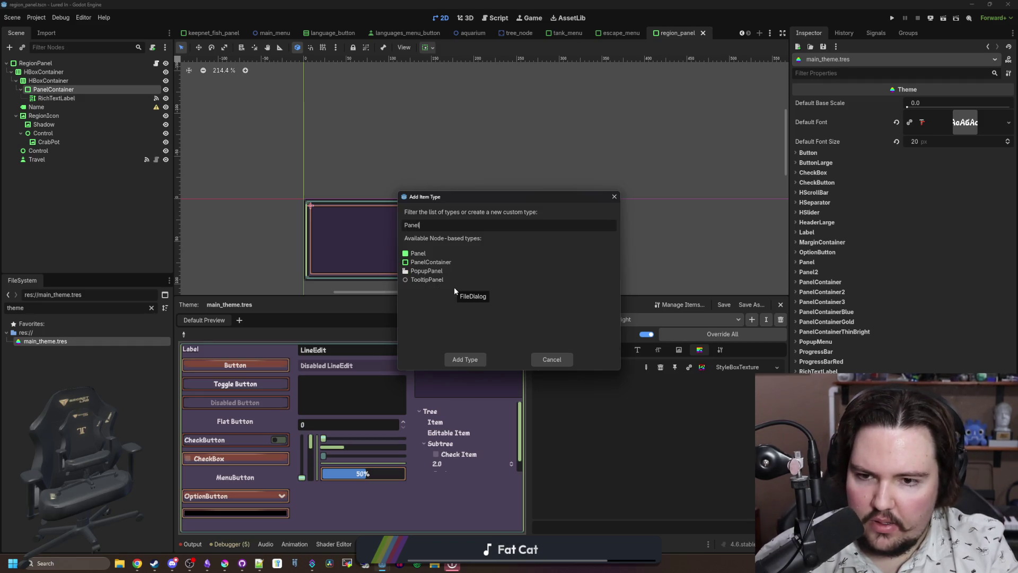
- Add a new theme type named PanelContainerThinGreen
left_click(614, 197)
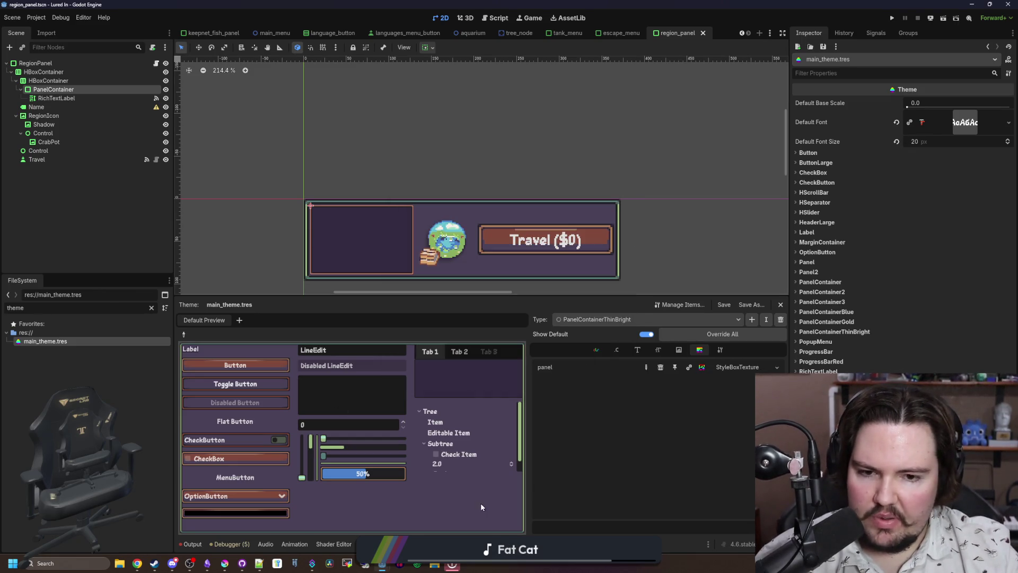
left_click(752, 319)
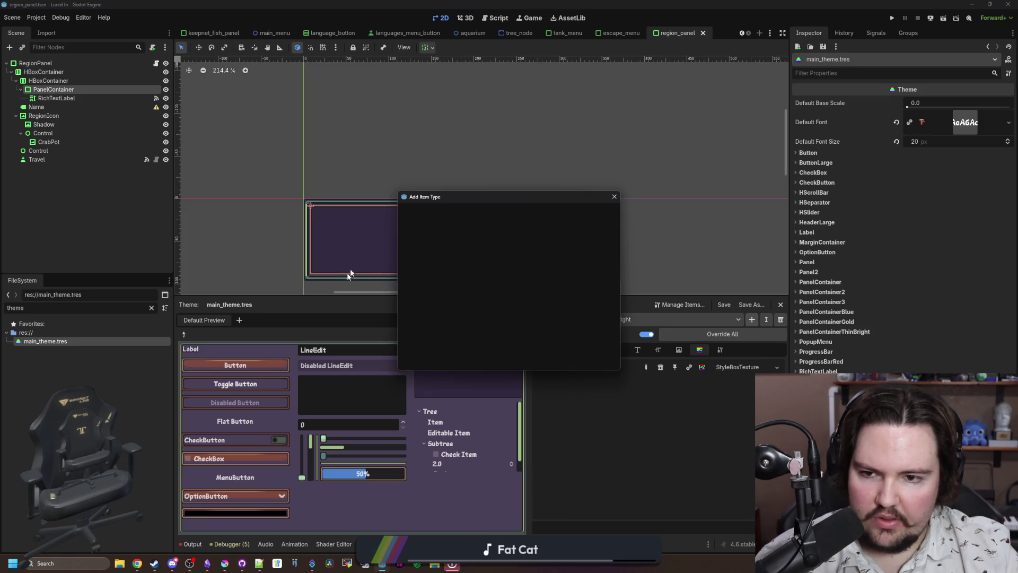
type("PanelC")
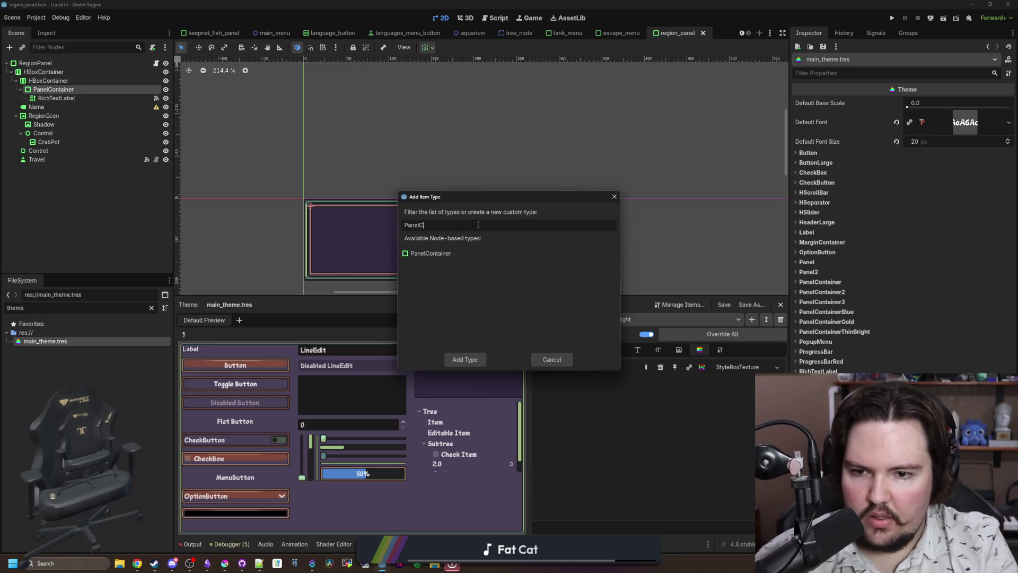
type("ontainerThinGreen")
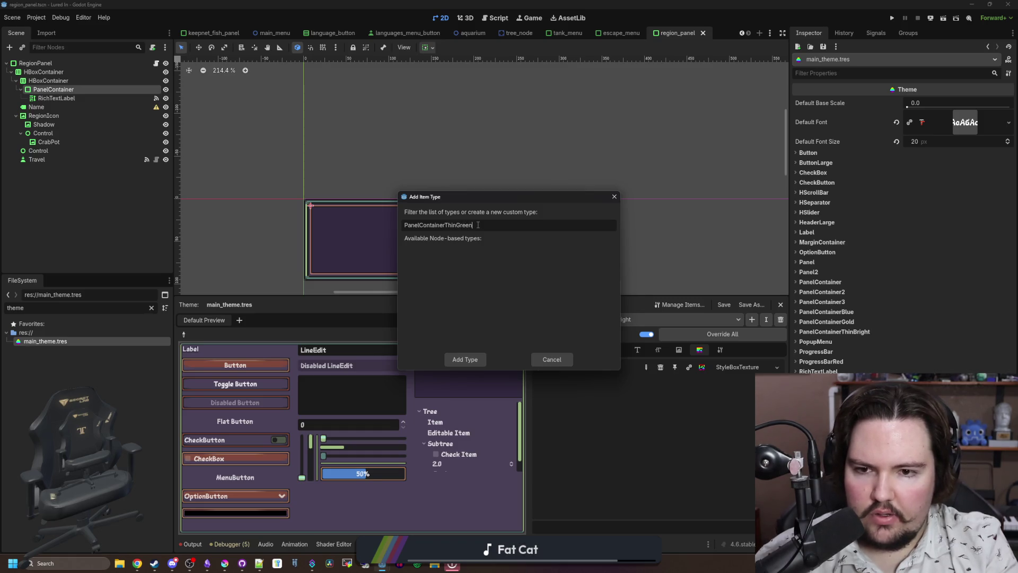
key("Return")
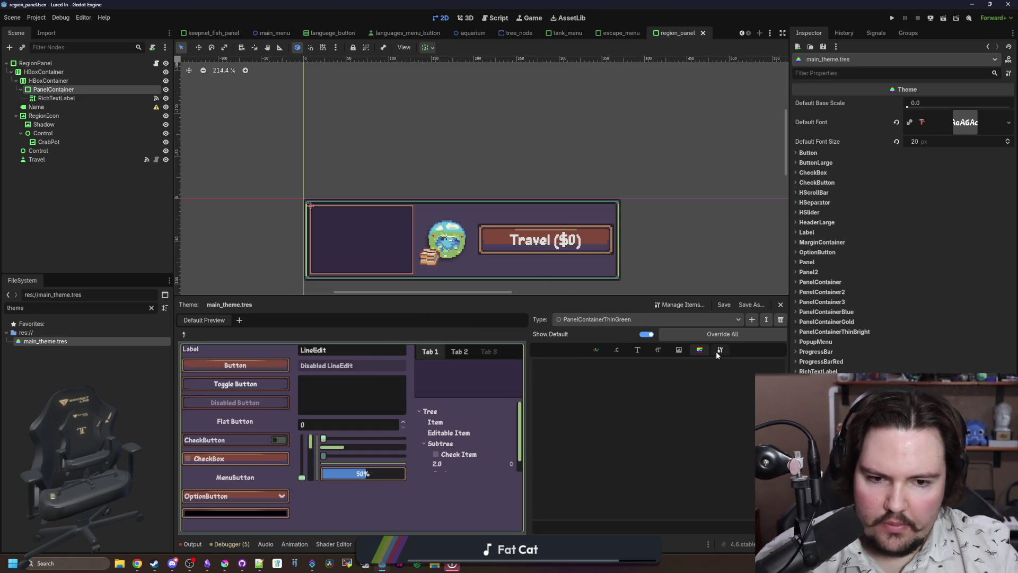
- Set PanelContainerThinGreen's base type to PanelContainer
left_click(720, 350)
left_click(778, 364)
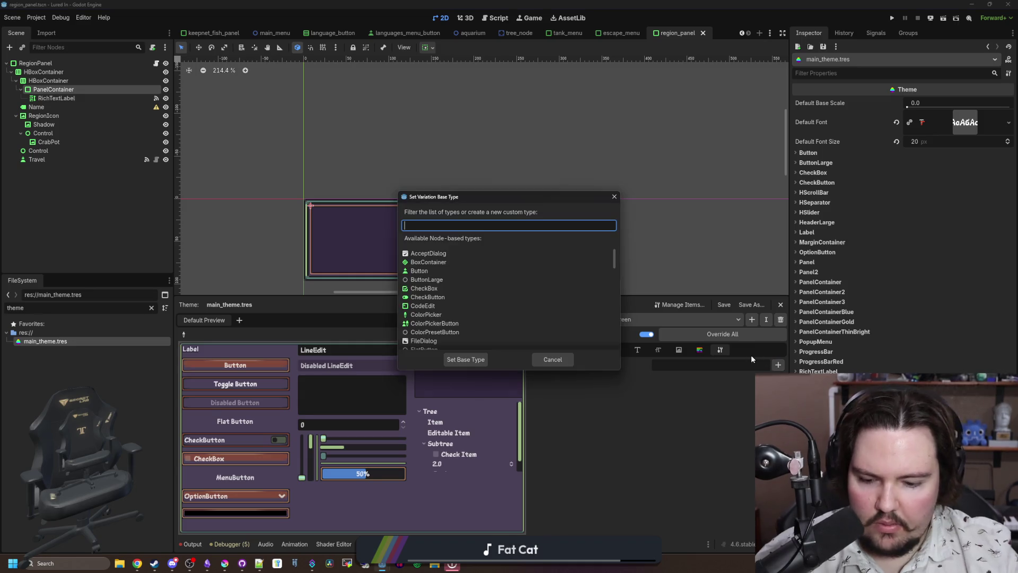
type("panel")
key("Down")
key("Down")
key("Return")
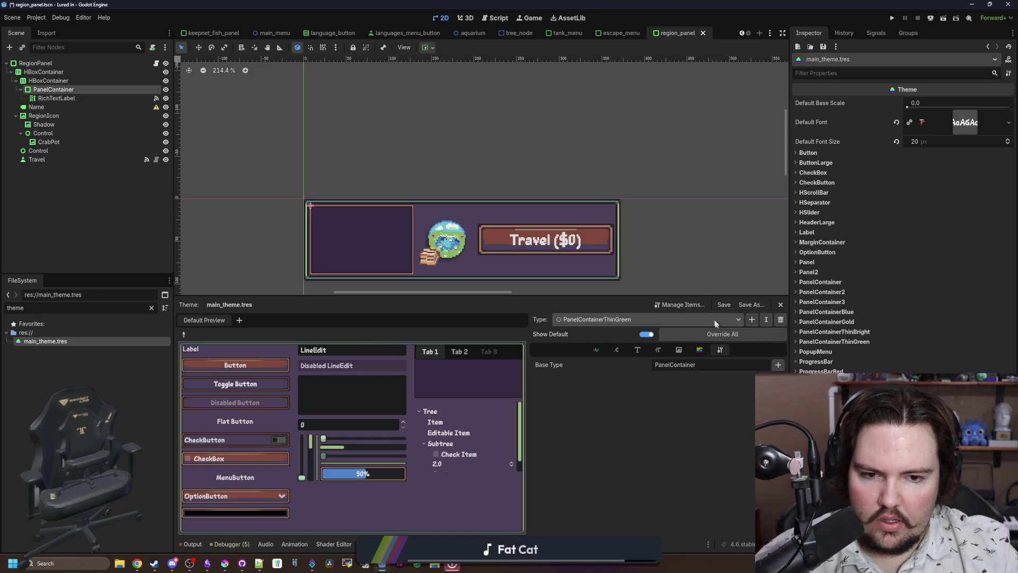
- Copy the panel stylebox from the PanelContainerThinBright type
left_click(694, 319)
left_click(639, 454)
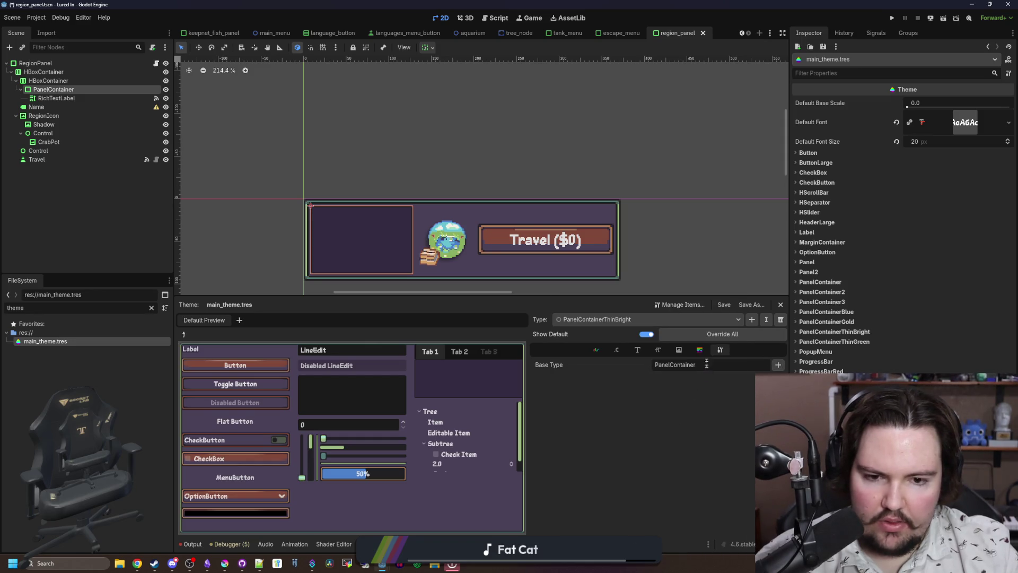
left_click(704, 351)
left_click(747, 367)
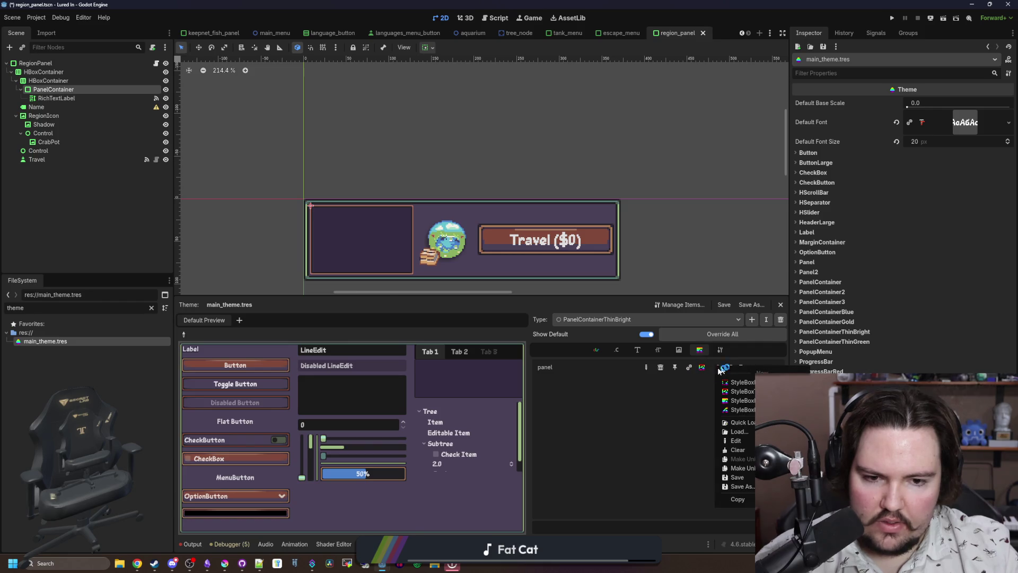
left_click(743, 498)
- Paste the stylebox into PanelContainerThinGreen's panel slot as a unique copy
left_click(705, 319)
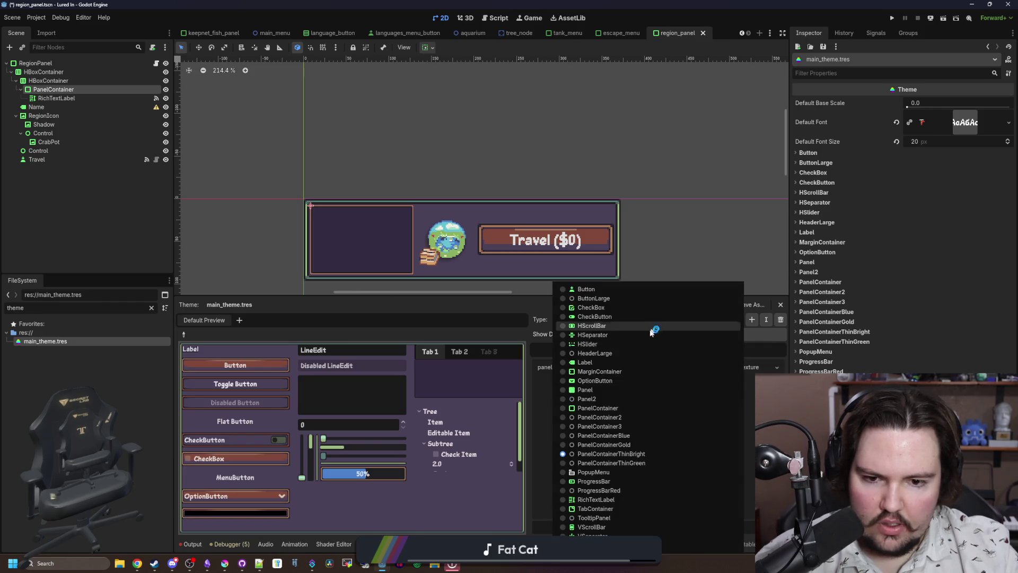
left_click(647, 465)
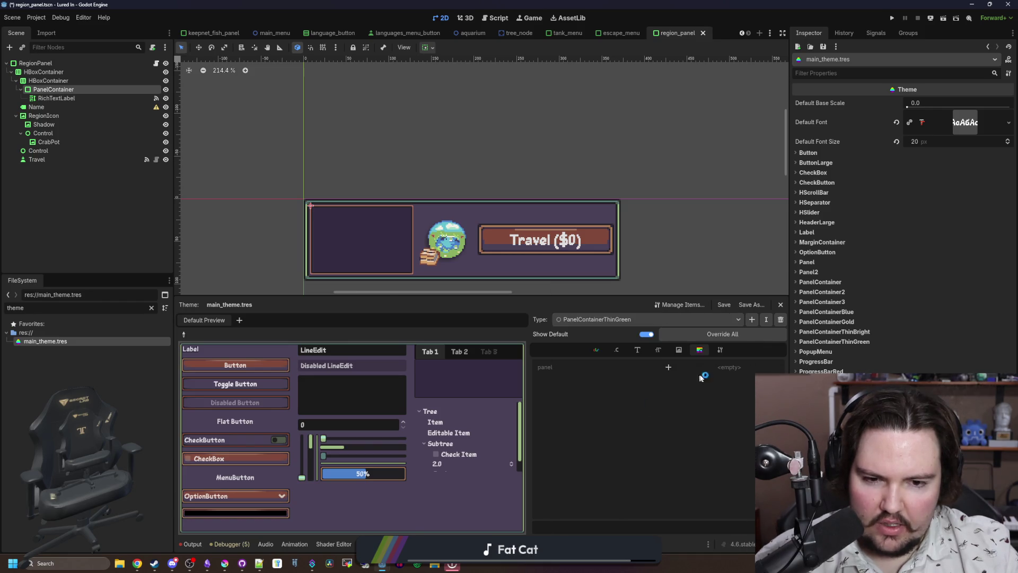
left_click(741, 367)
left_click(748, 456)
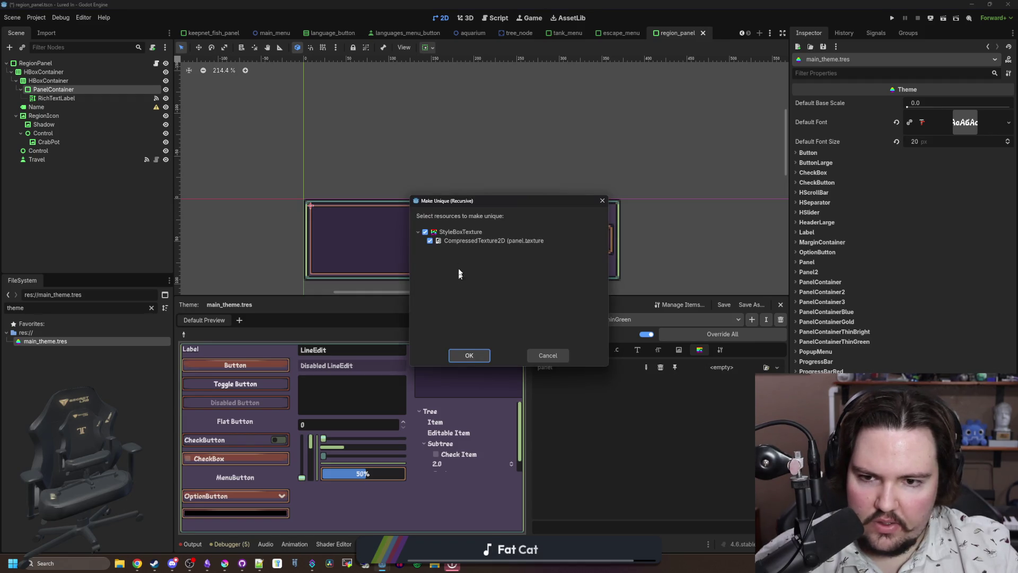
left_click(470, 355)
- Load the panel_thin_green texture into the new stylebox and save
right_click(964, 119)
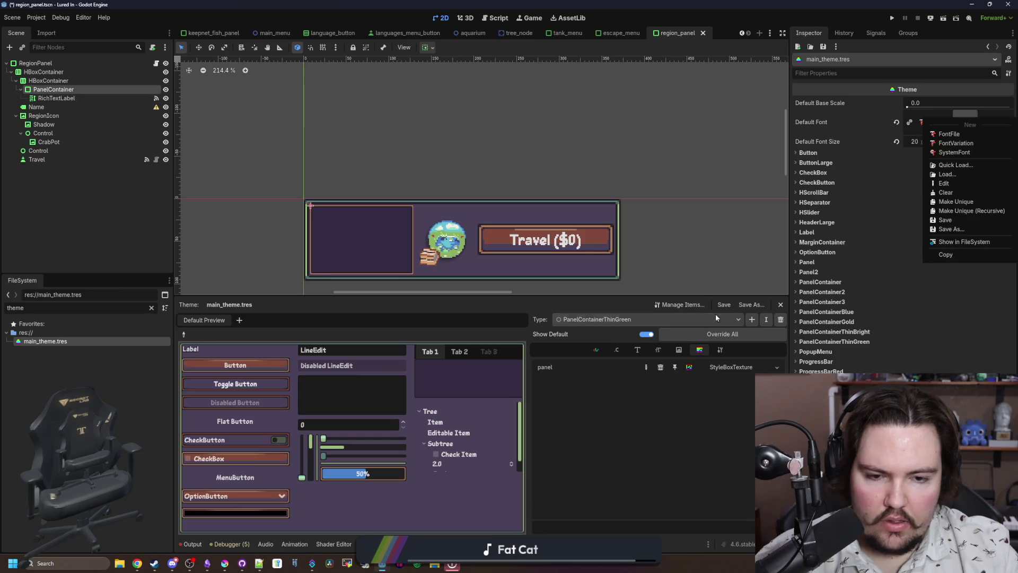
left_click(715, 318)
left_click(724, 367)
left_click(931, 172)
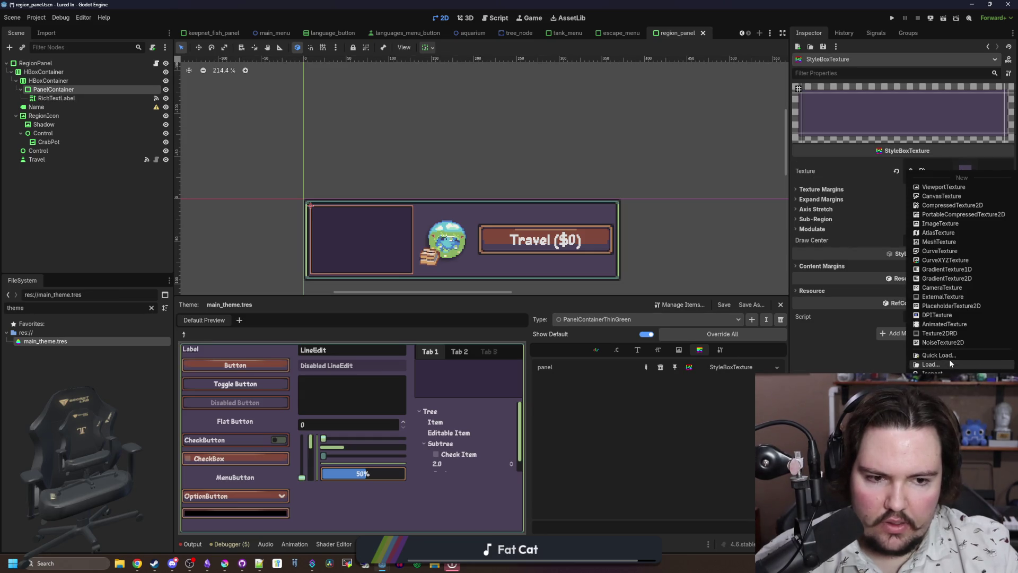
left_click(939, 355)
type("gree")
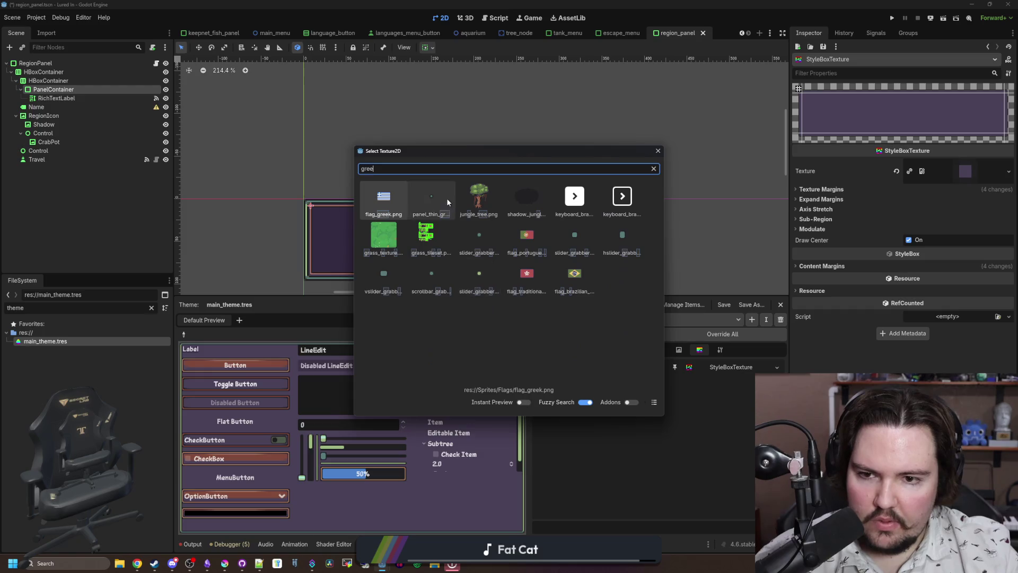
double_click(446, 201)
key("ctrl+s")
- Set the PanelContainer's Type Variation to PanelContainerThinGreen, save, and run the game
left_click(36, 107)
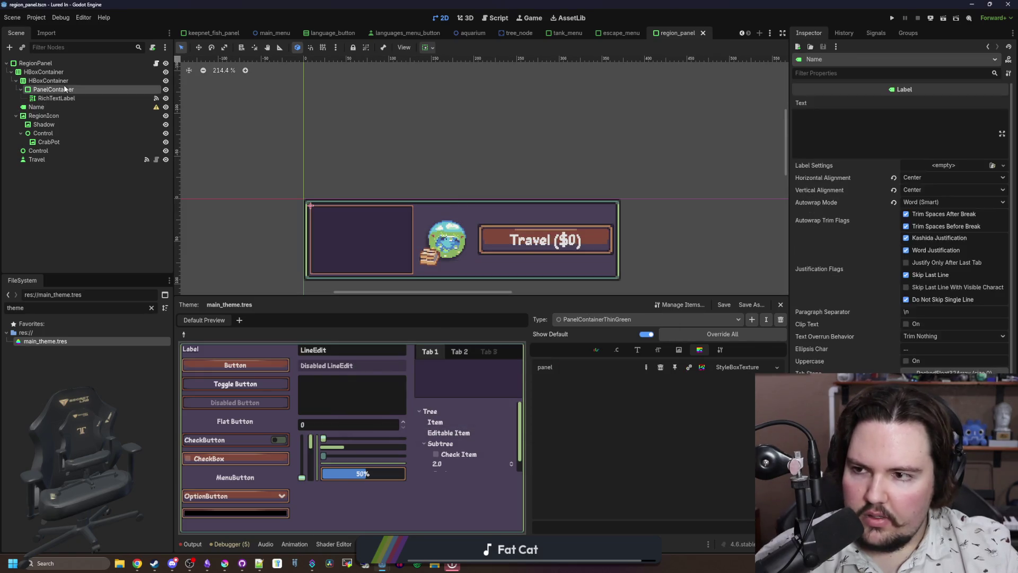
left_click(53, 89)
left_click(994, 340)
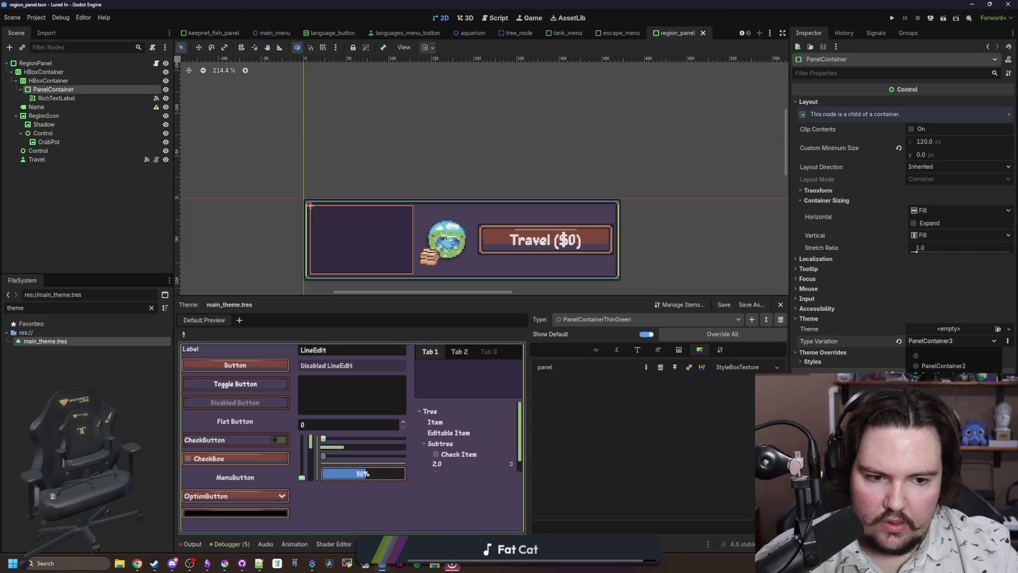
left_click(949, 383)
key("ctrl+s")
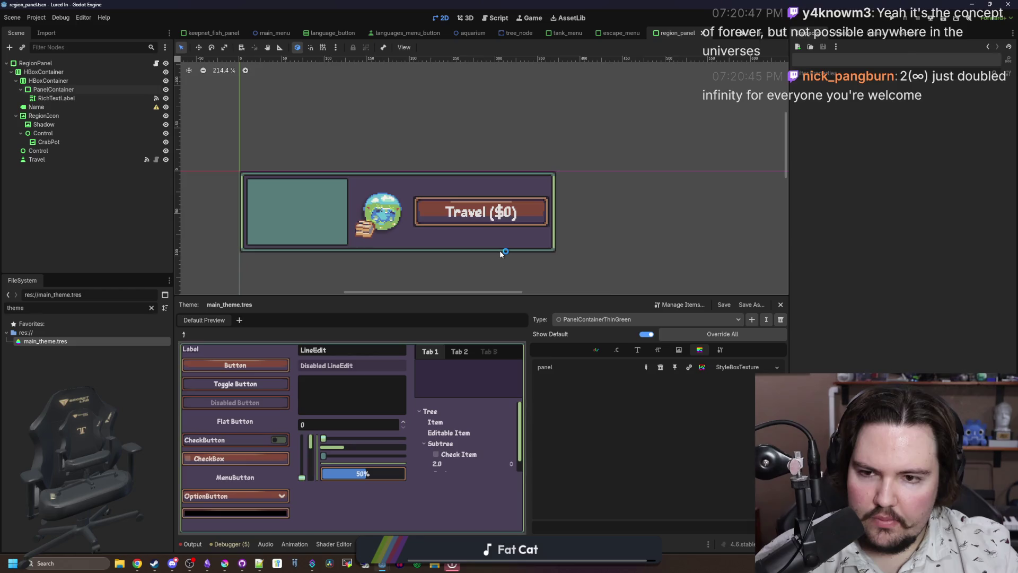
left_click(889, 18)
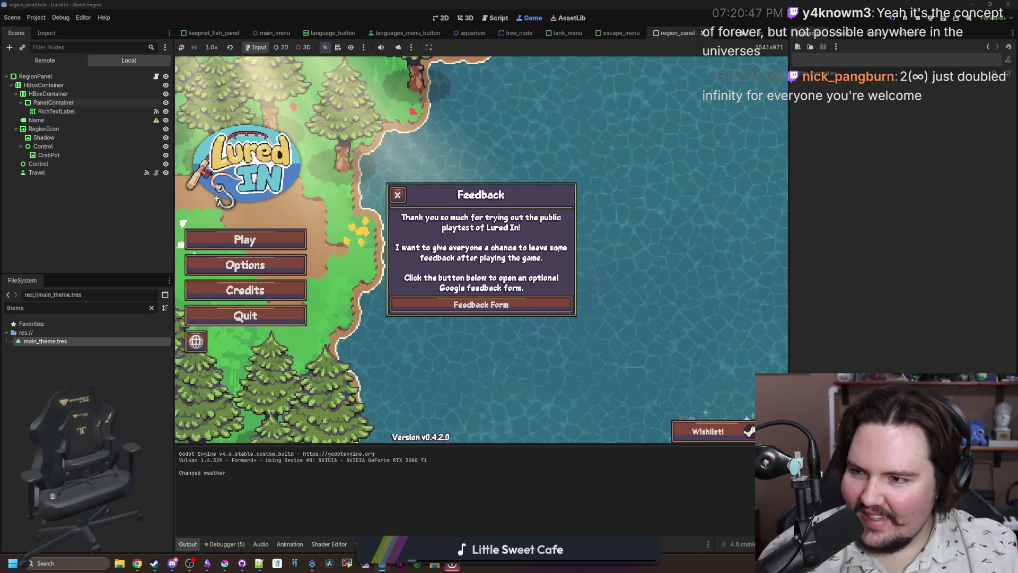
- Dismiss the Feedback notice, glance at Options, press Play and close the Welcome Back message
left_click(398, 196)
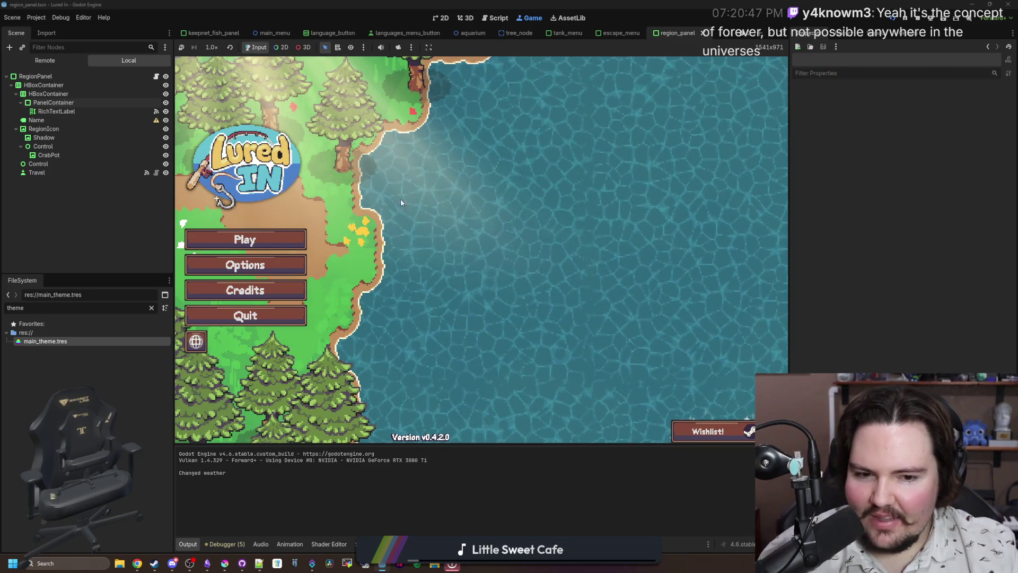
left_click(223, 278)
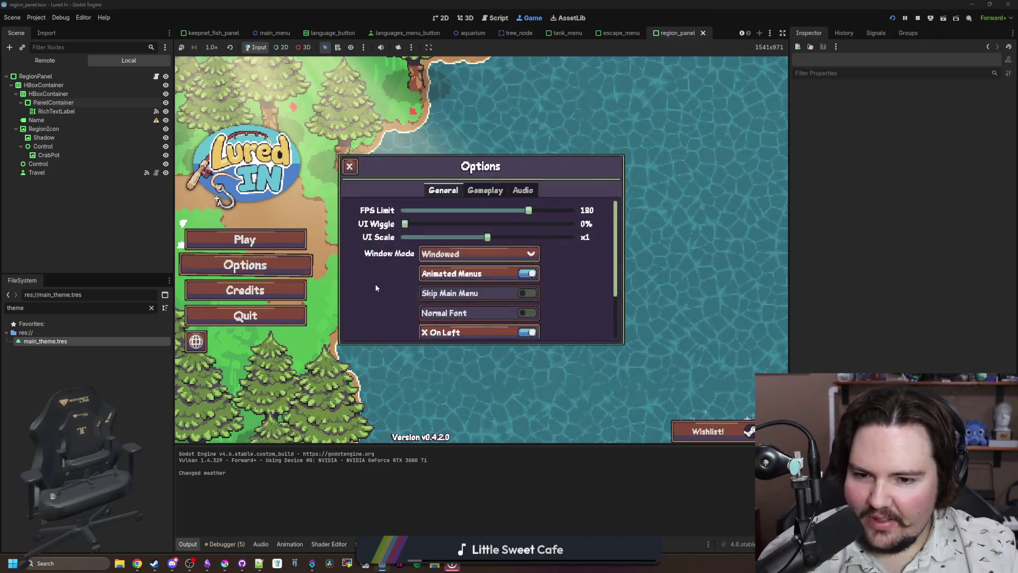
scroll(350, 302, "down", 1)
scroll(350, 254, "up", 1)
left_click(349, 166)
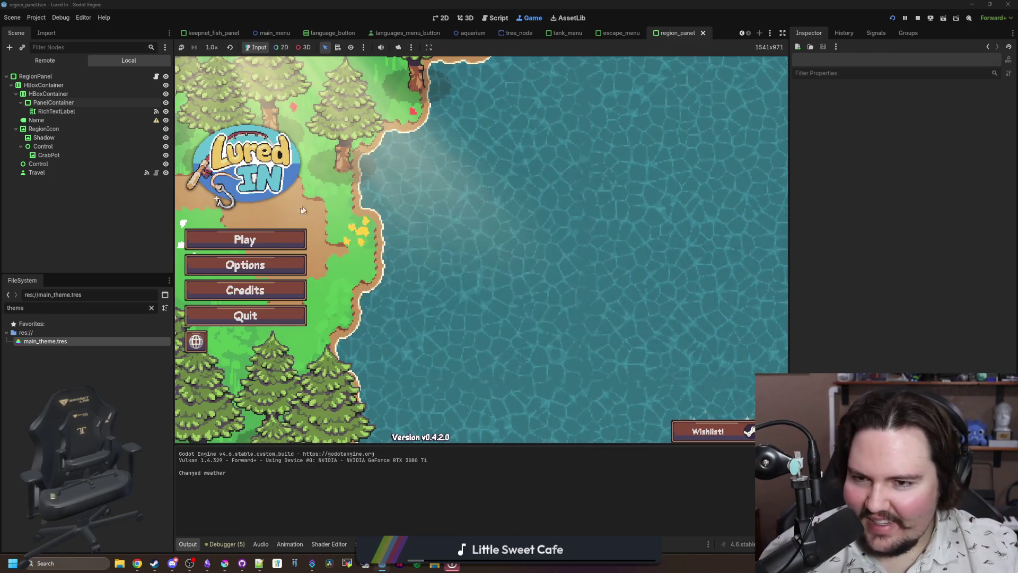
left_click(275, 235)
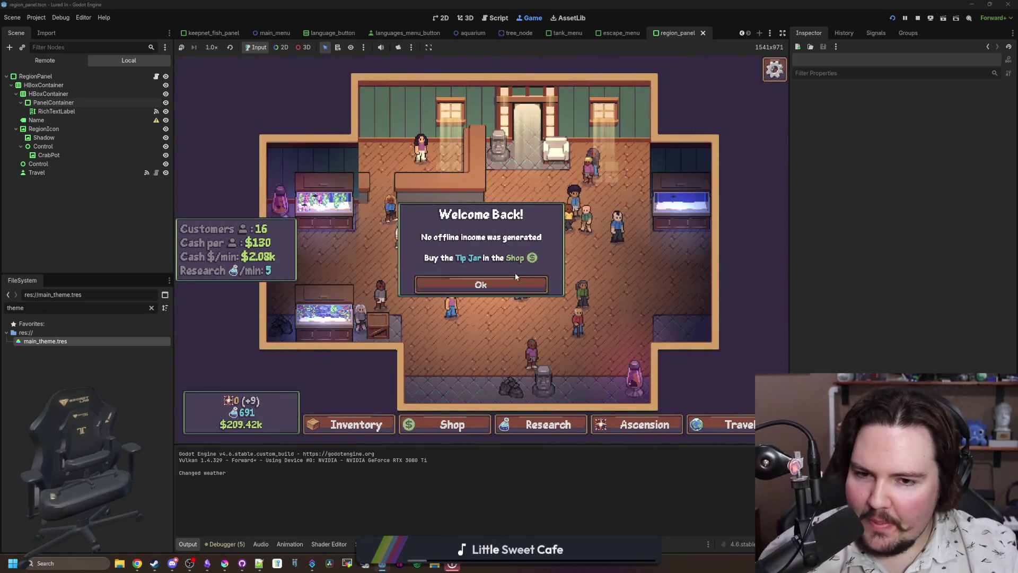
left_click(518, 281)
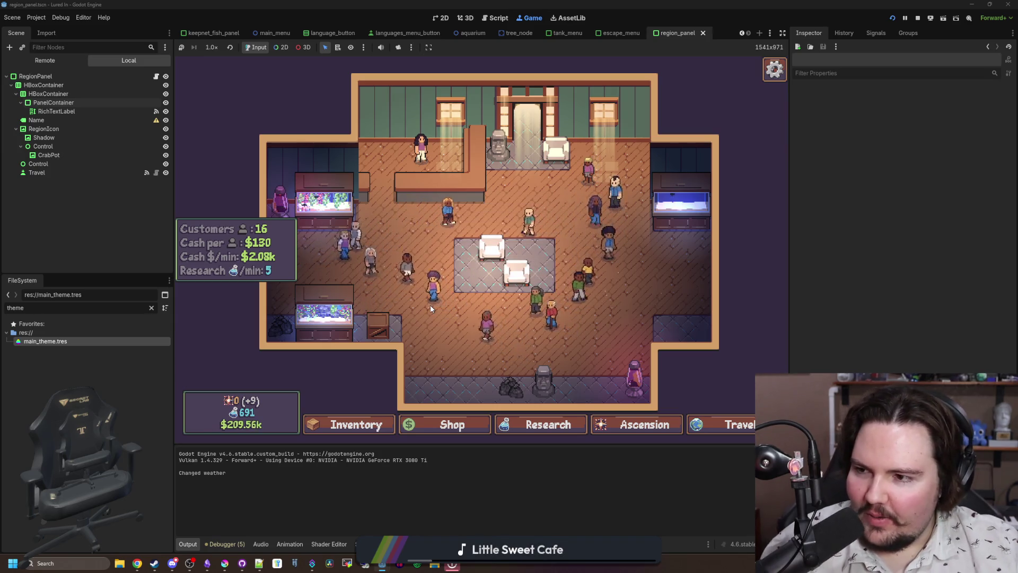
- Open the game's Travel panel showing Pond, Lake and River with Unknown weather
left_click(710, 424)
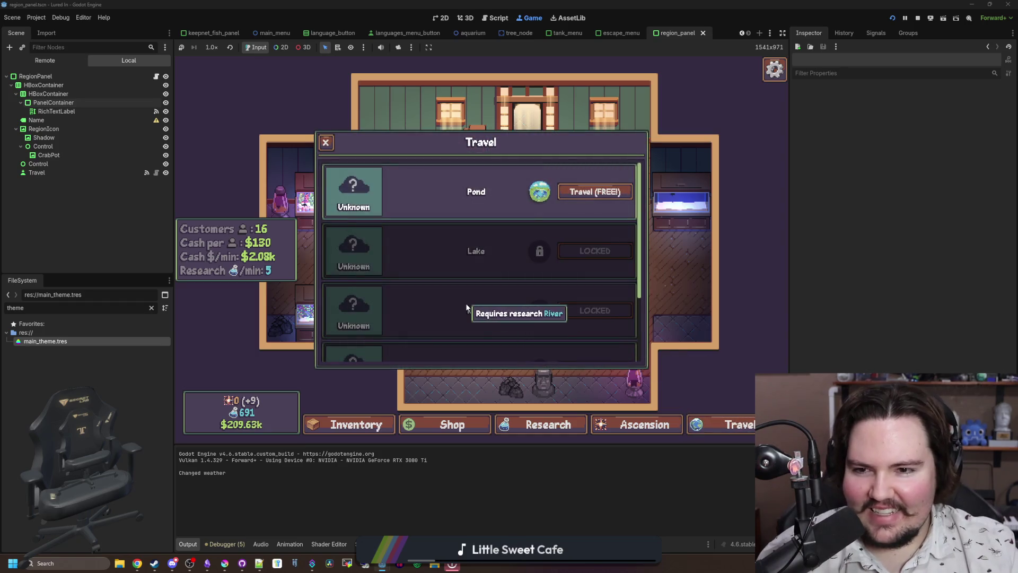
scroll(465, 303, "down", 3)
scroll(465, 303, "up", 3)
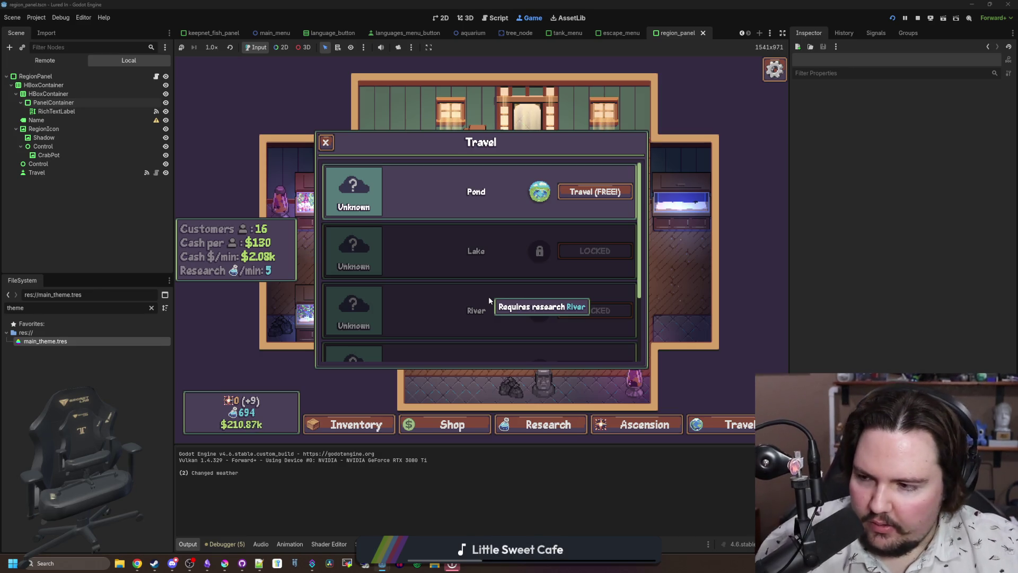
mouse_move(353, 189)
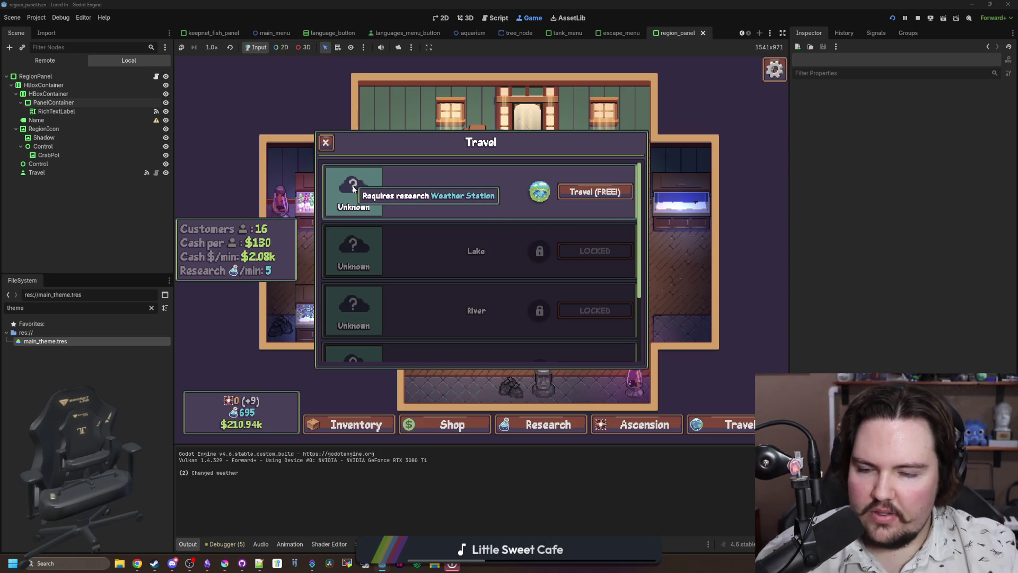
scroll(402, 252, "down", 3)
scroll(357, 318, "up", 3)
mouse_move(478, 267)
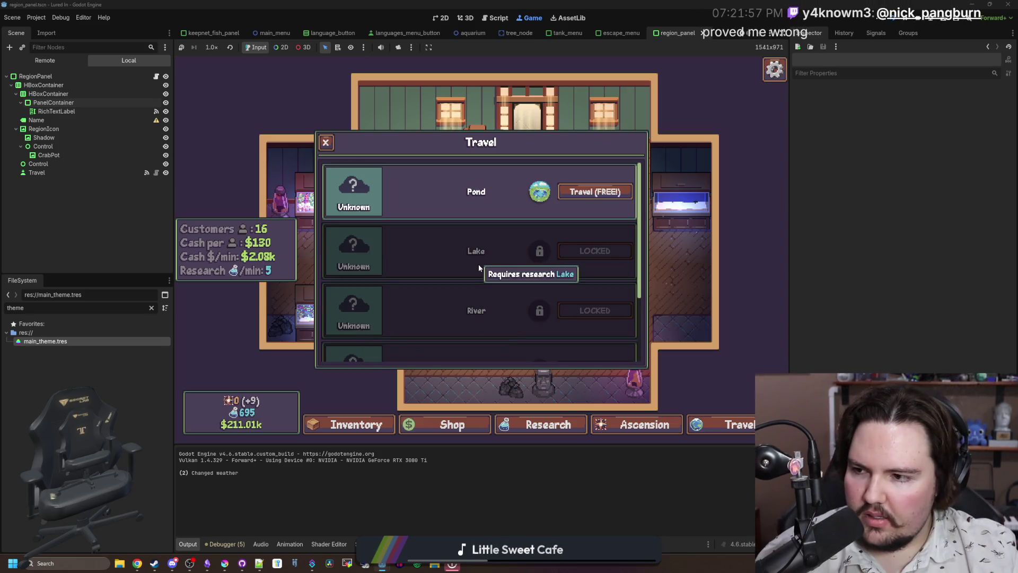
scroll(479, 266, "down", 2)
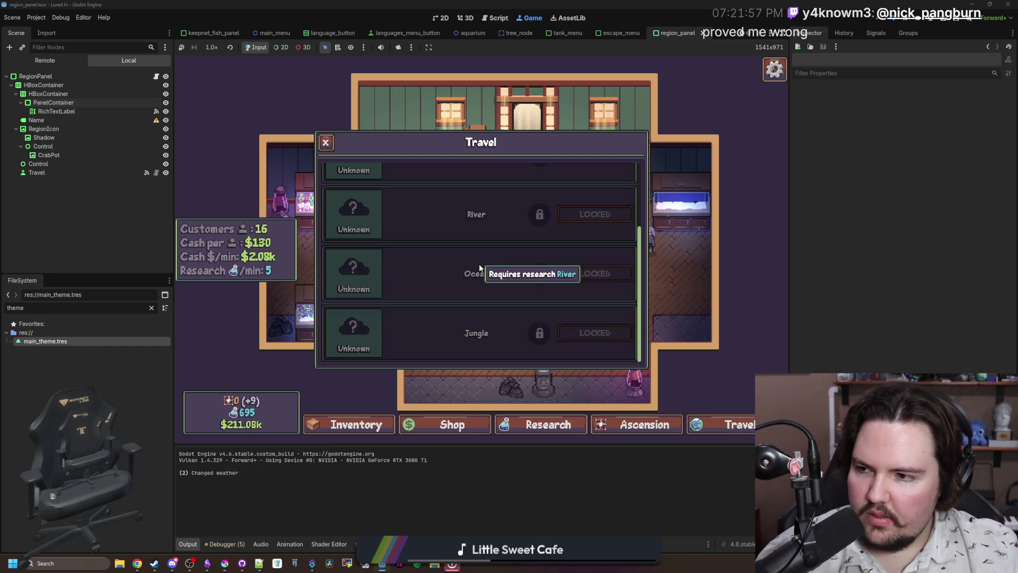
scroll(479, 267, "up", 2)
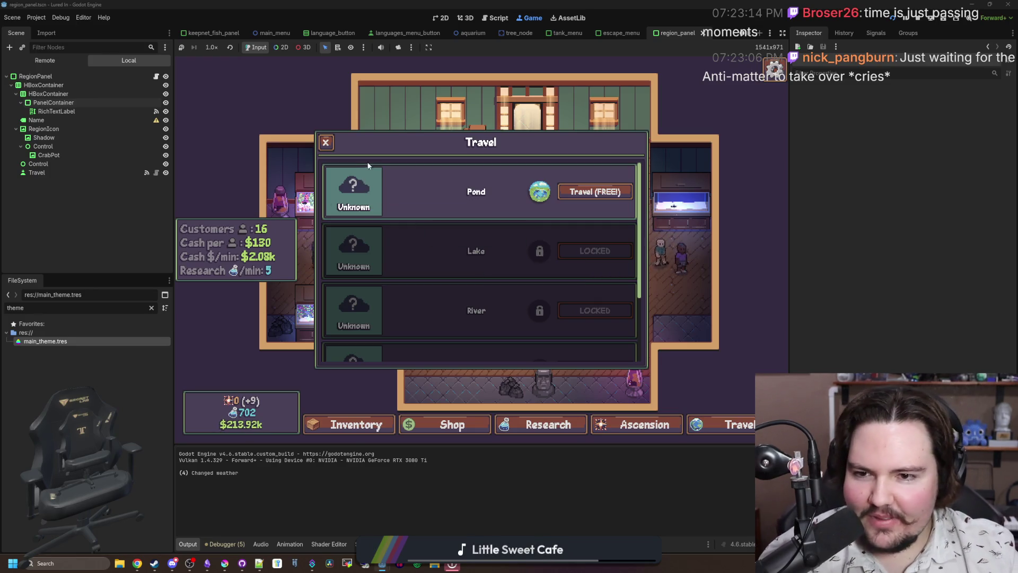
- Scroll through the Travel region list, then close the Travel panel
scroll(358, 200, "down", 1)
scroll(389, 252, "down", 3)
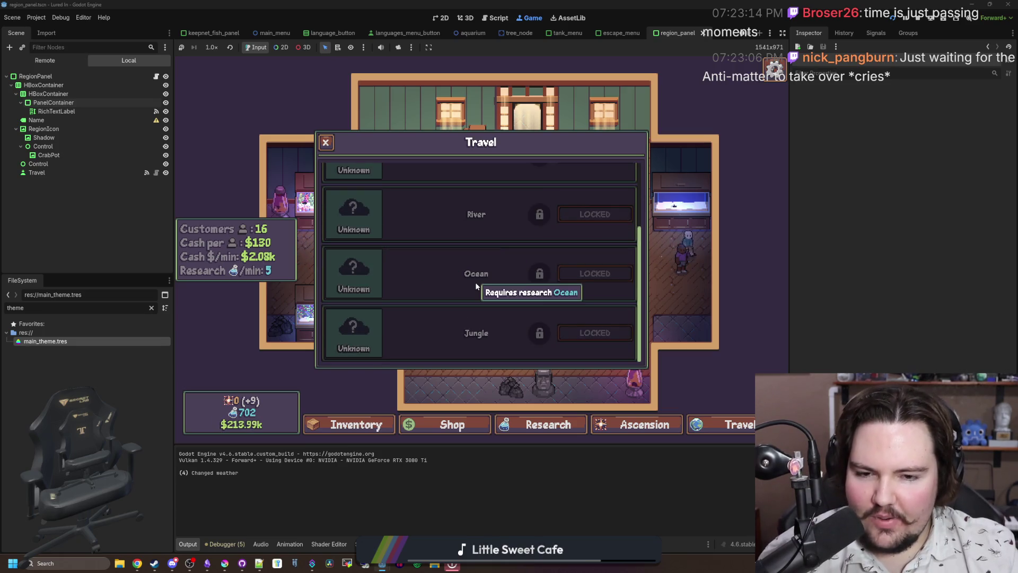
scroll(467, 281, "up", 4)
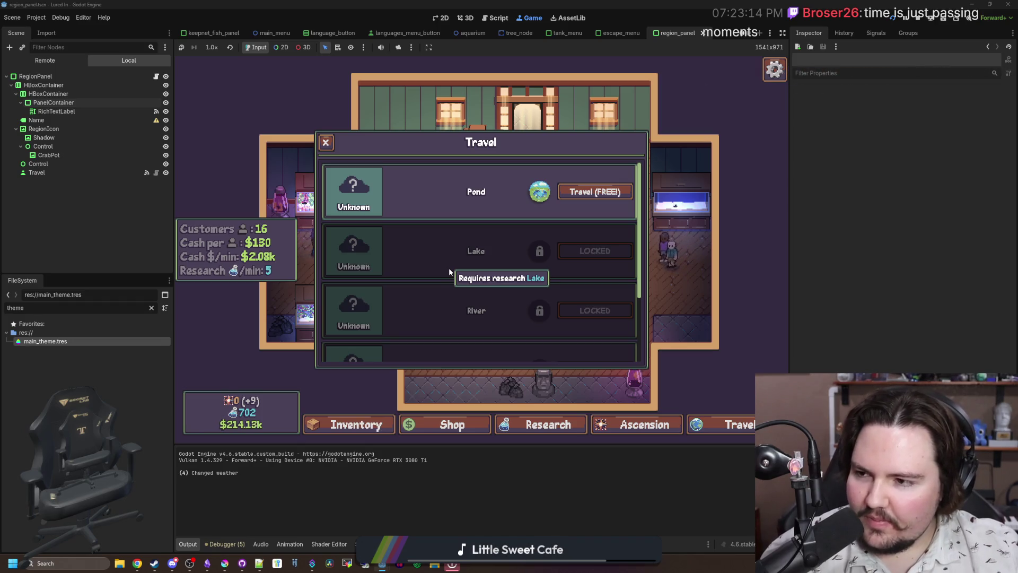
scroll(388, 208, "down", 2)
scroll(368, 268, "up", 3)
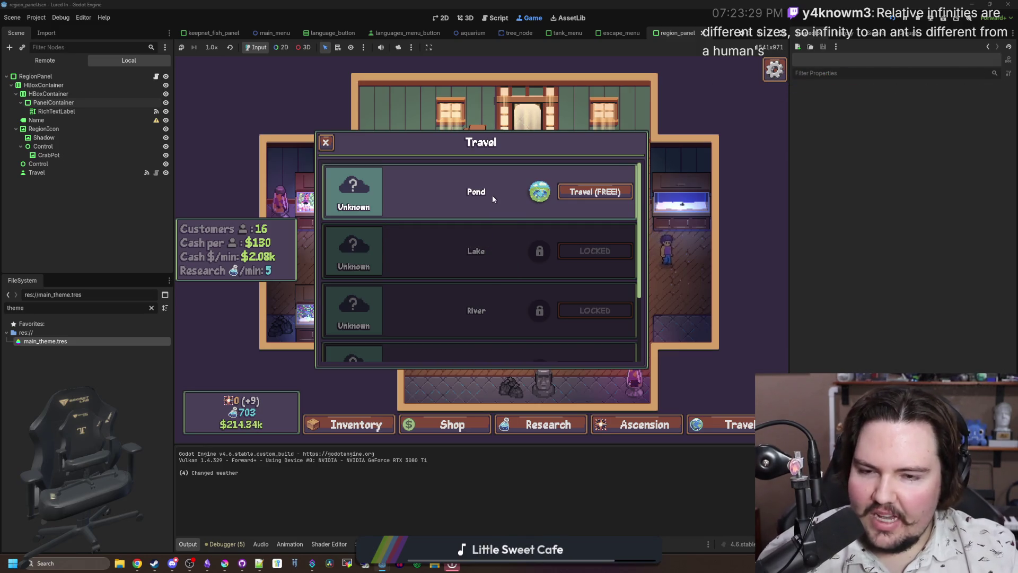
scroll(418, 212, "down", 2)
scroll(403, 223, "up", 3)
scroll(400, 233, "down", 1)
scroll(400, 235, "up", 2)
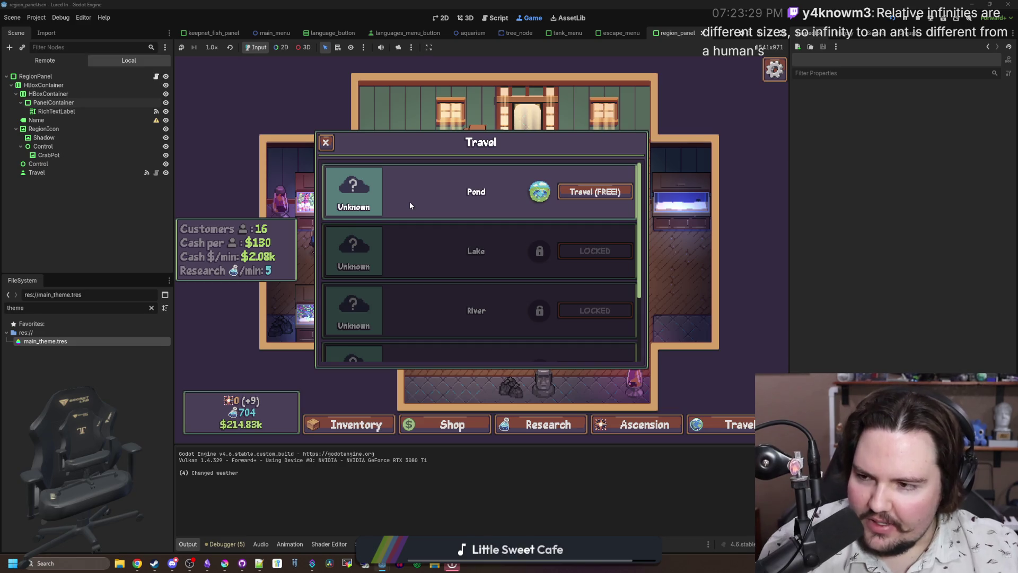
mouse_move(412, 249)
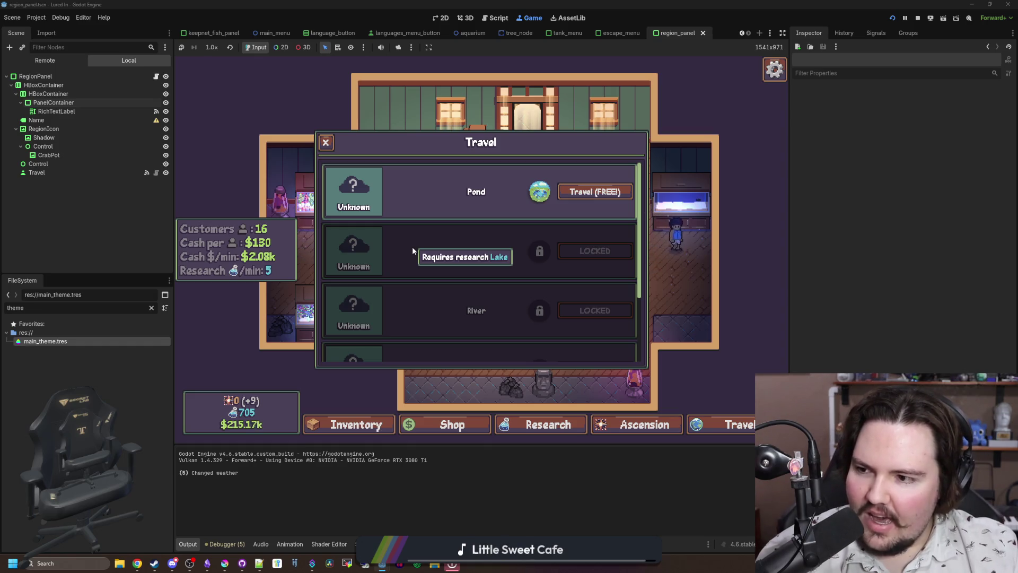
left_click(413, 248)
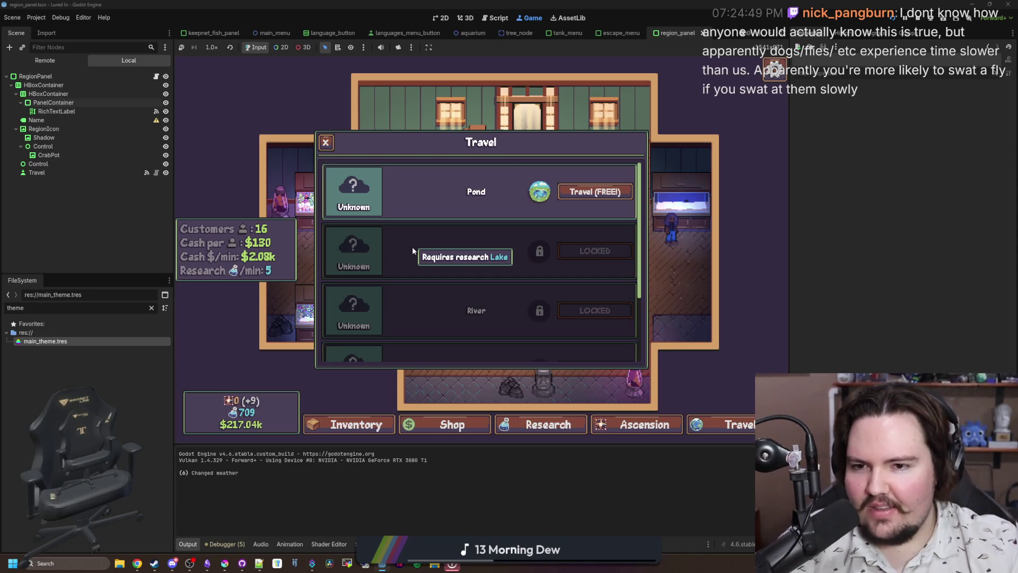
scroll(419, 262, "down", 3)
scroll(433, 283, "up", 3)
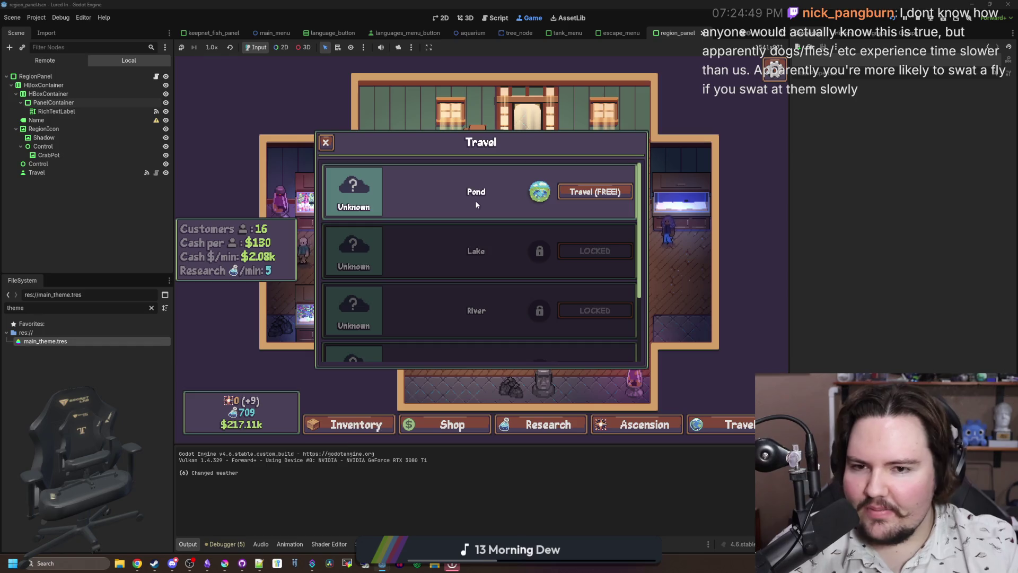
left_click(324, 143)
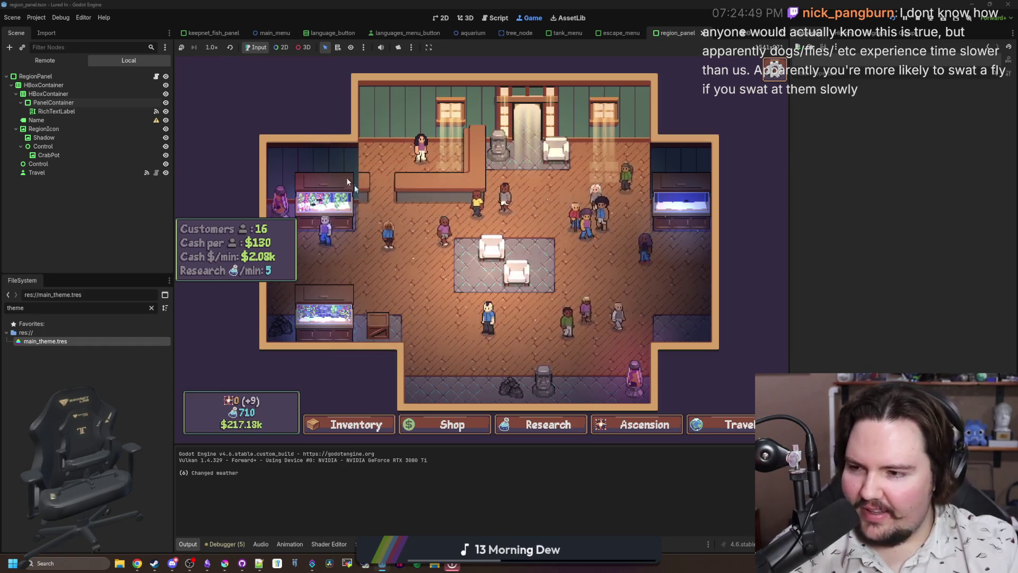
left_click(548, 424)
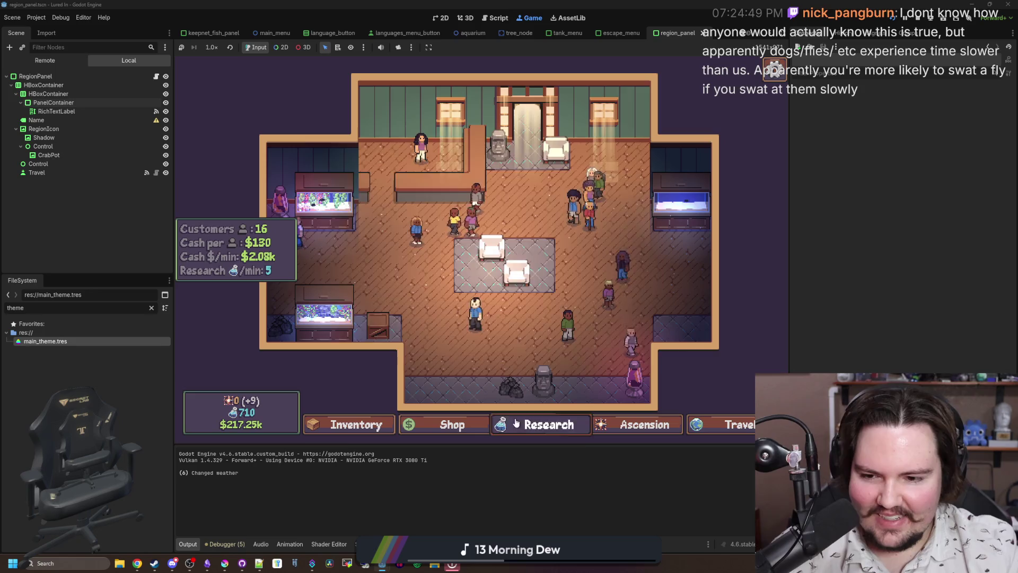
left_click(461, 275)
left_click(727, 287)
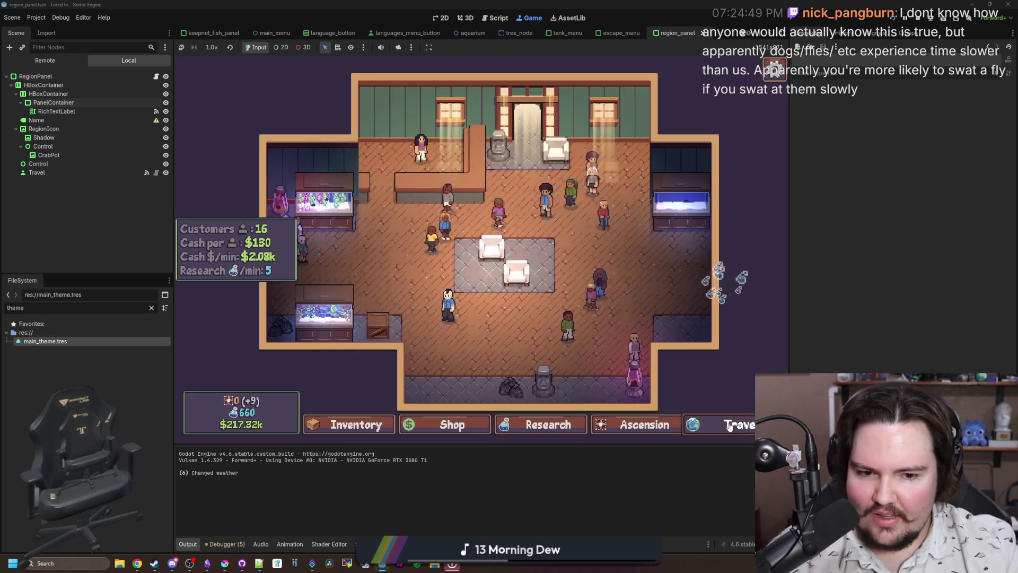
left_click(724, 424)
scroll(477, 318, "down", 3)
scroll(366, 340, "up", 3)
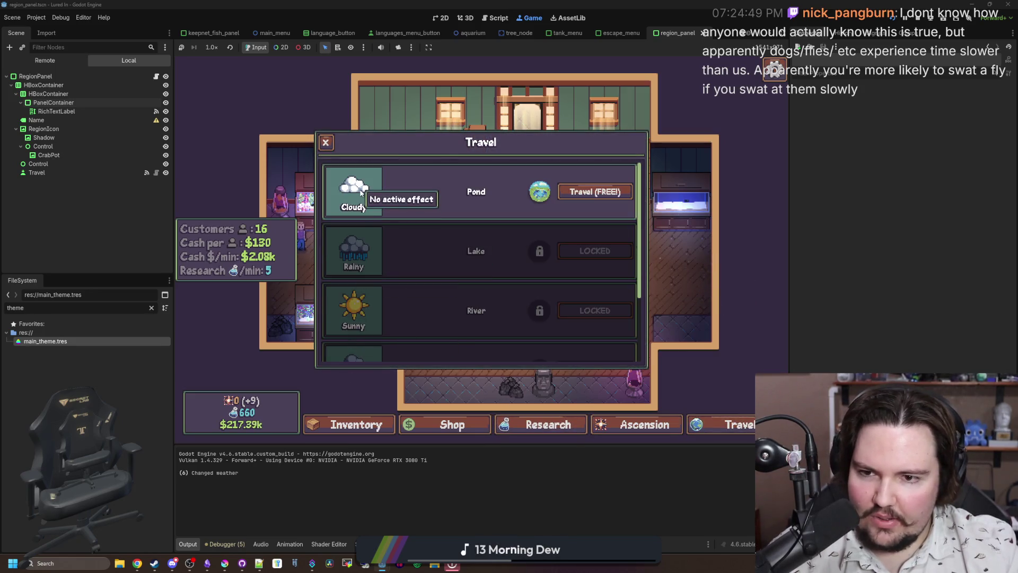
scroll(443, 278, "down", 2)
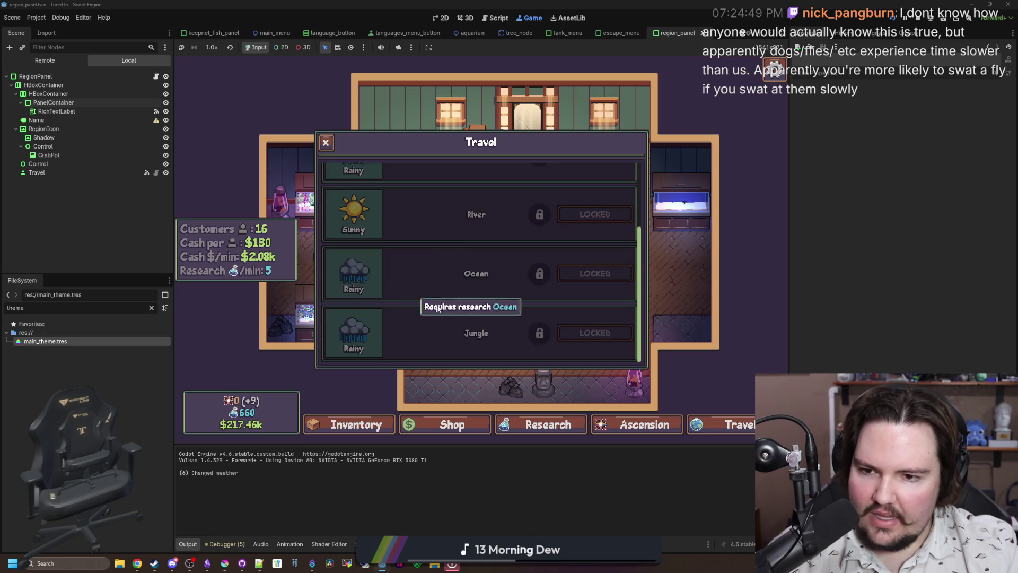
scroll(413, 275, "up", 2)
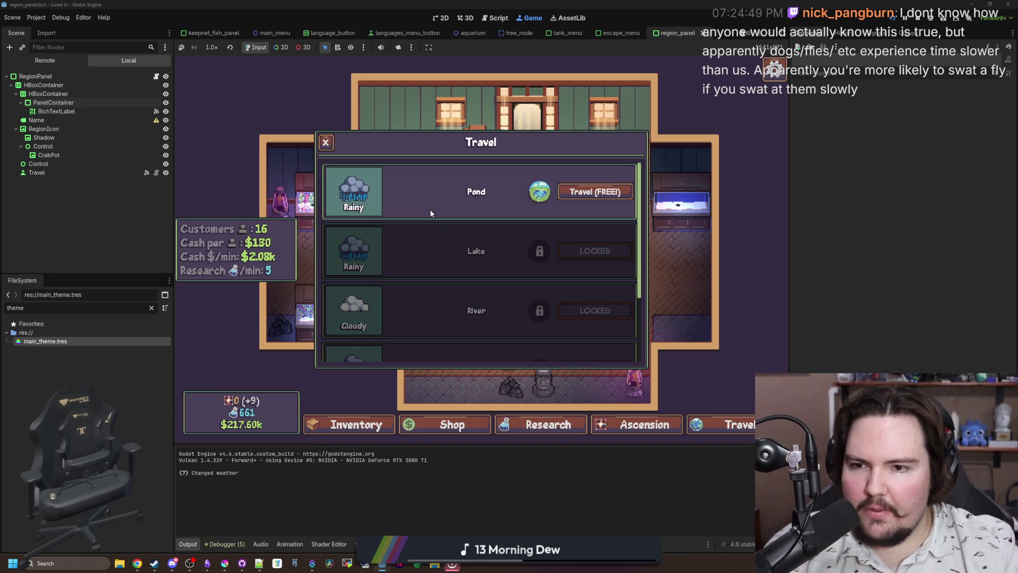
mouse_move(374, 195)
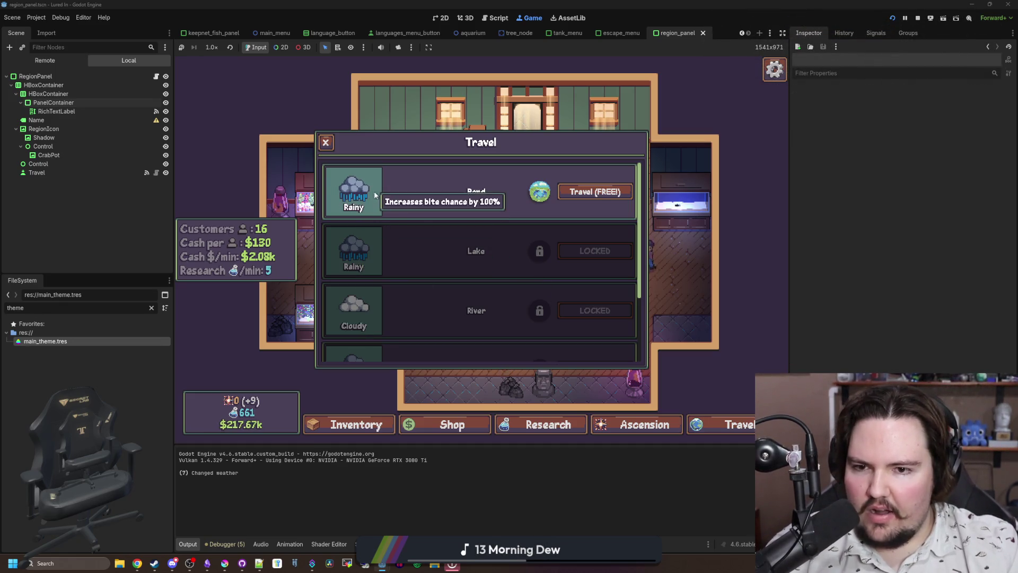
scroll(460, 272, "down", 2)
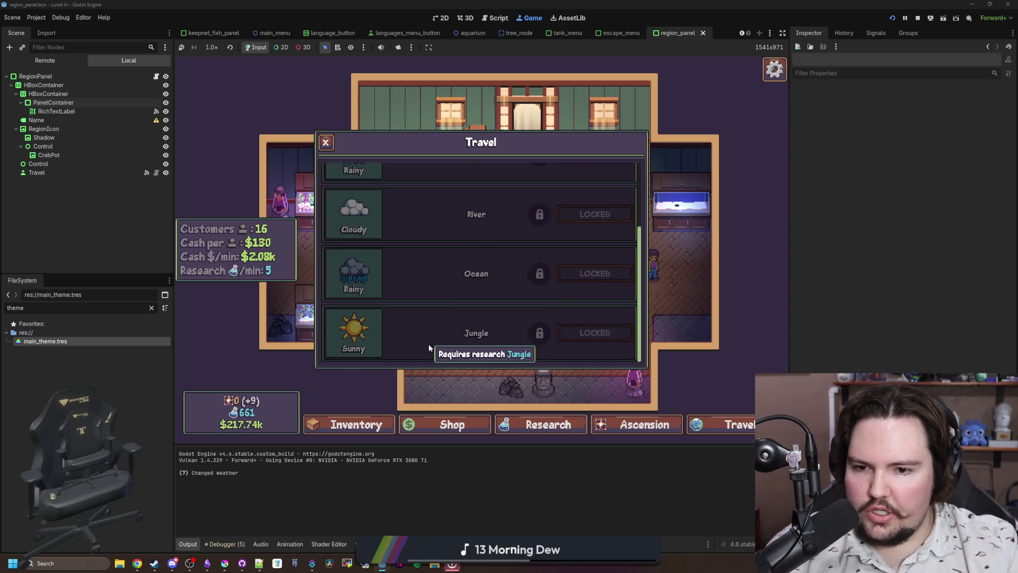
scroll(451, 346, "up", 2)
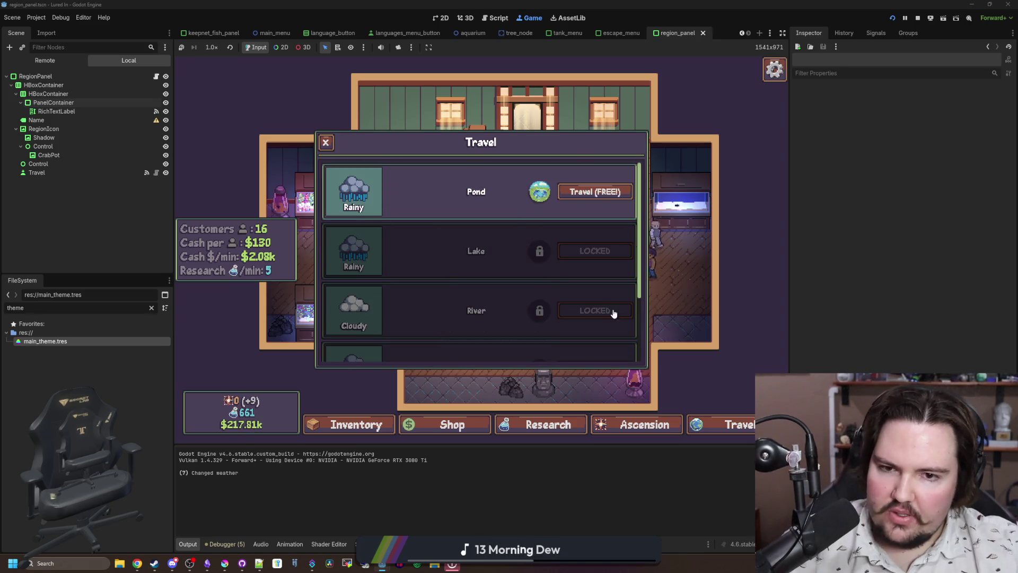
mouse_move(346, 274)
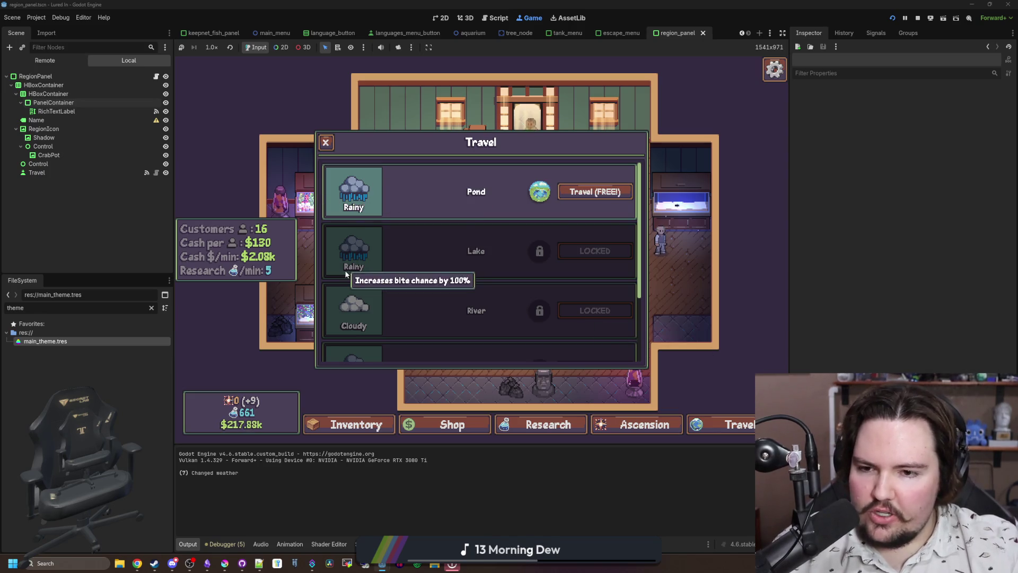
scroll(357, 232, "down", 2)
scroll(355, 340, "up", 2)
scroll(492, 268, "down", 1)
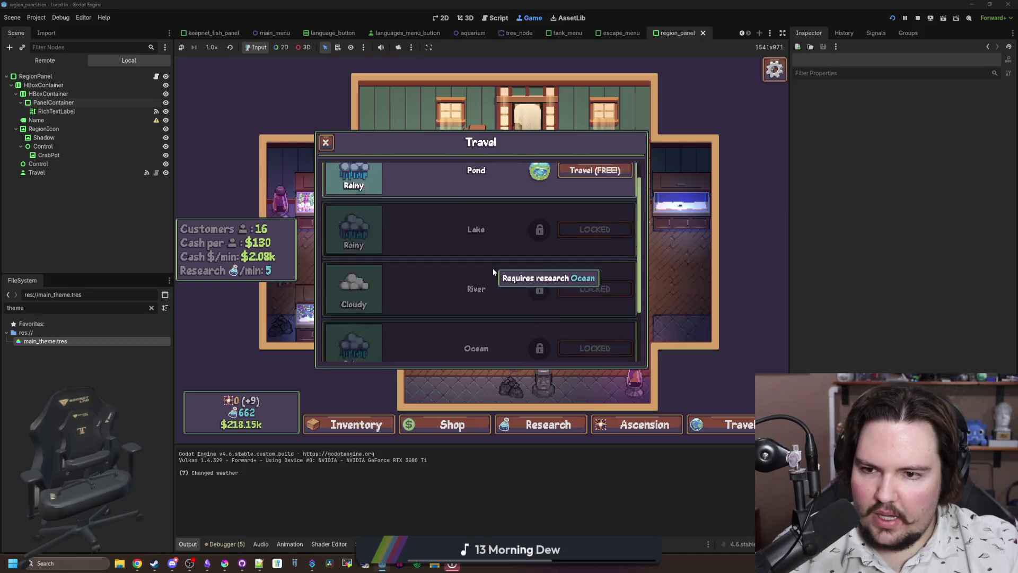
scroll(492, 269, "up", 1)
scroll(492, 268, "down", 1)
scroll(492, 269, "up", 1)
scroll(490, 266, "down", 2)
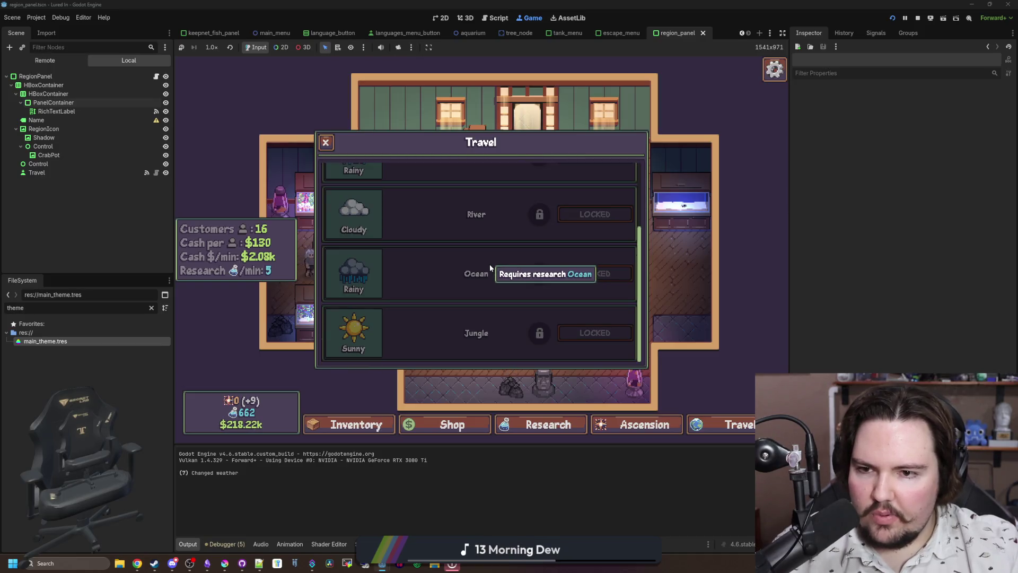
scroll(489, 264, "up", 2)
scroll(403, 205, "down", 2)
scroll(428, 223, "up", 2)
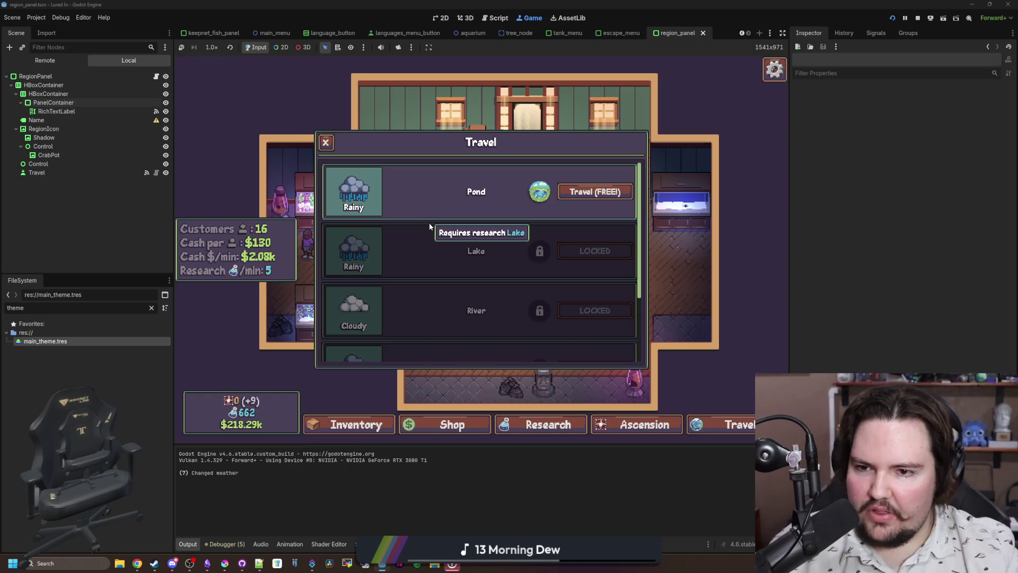
scroll(450, 204, "down", 2)
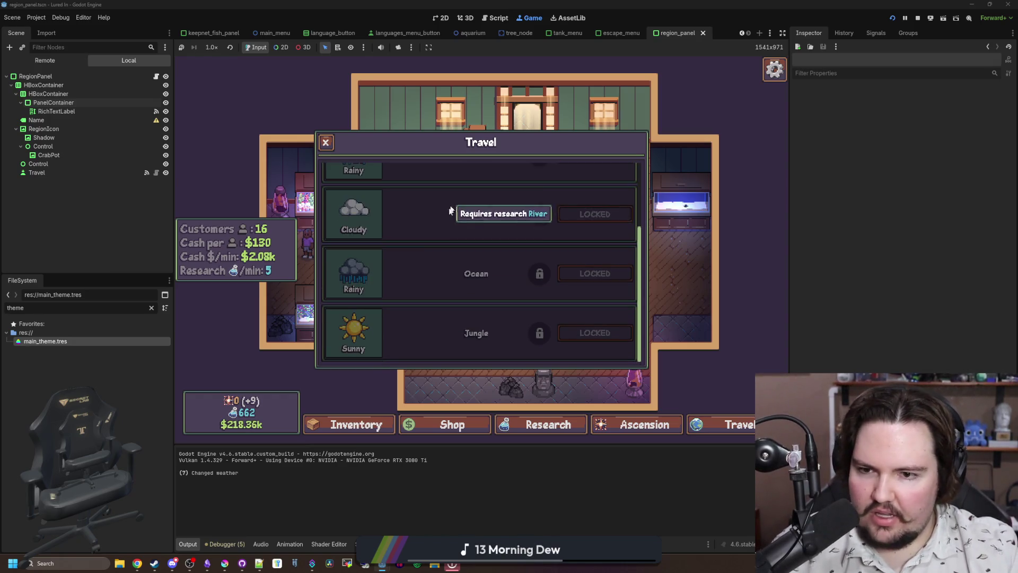
scroll(451, 211, "up", 2)
left_click(53, 102)
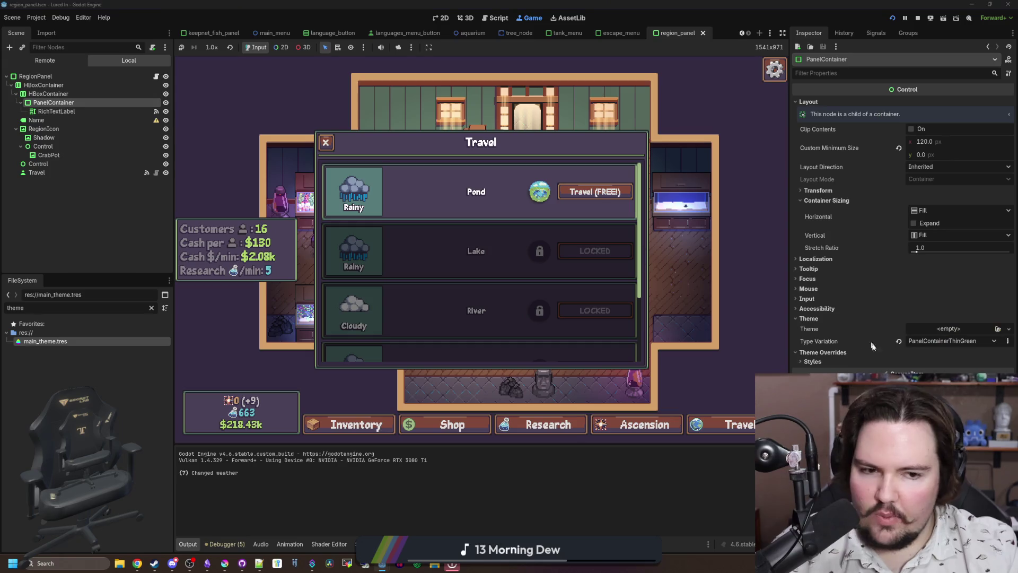
- Compare PanelContainer3, PanelContainerThinBright and PanelContainerThinGreen as the panel's type variation
left_click(925, 339)
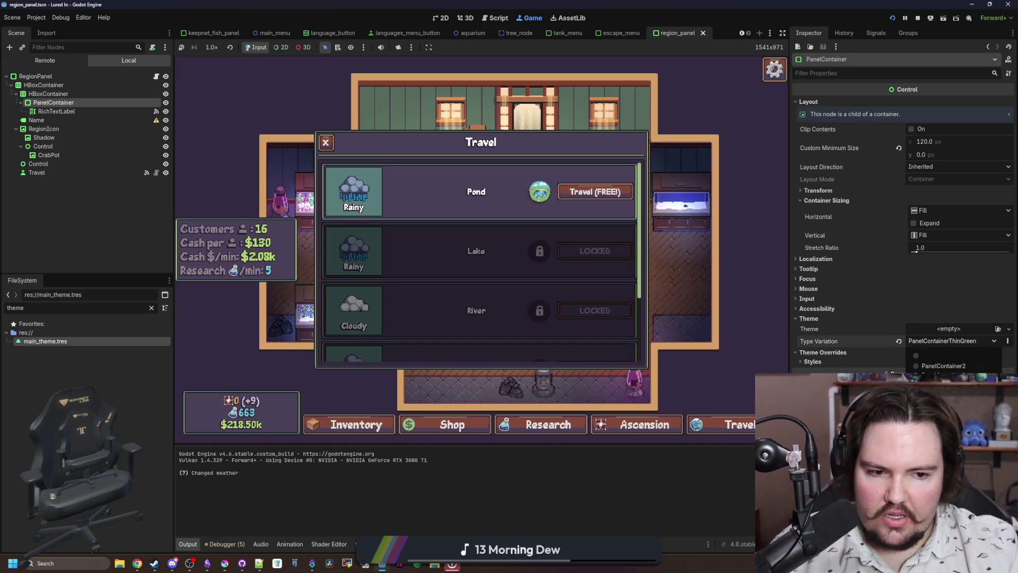
left_click(943, 378)
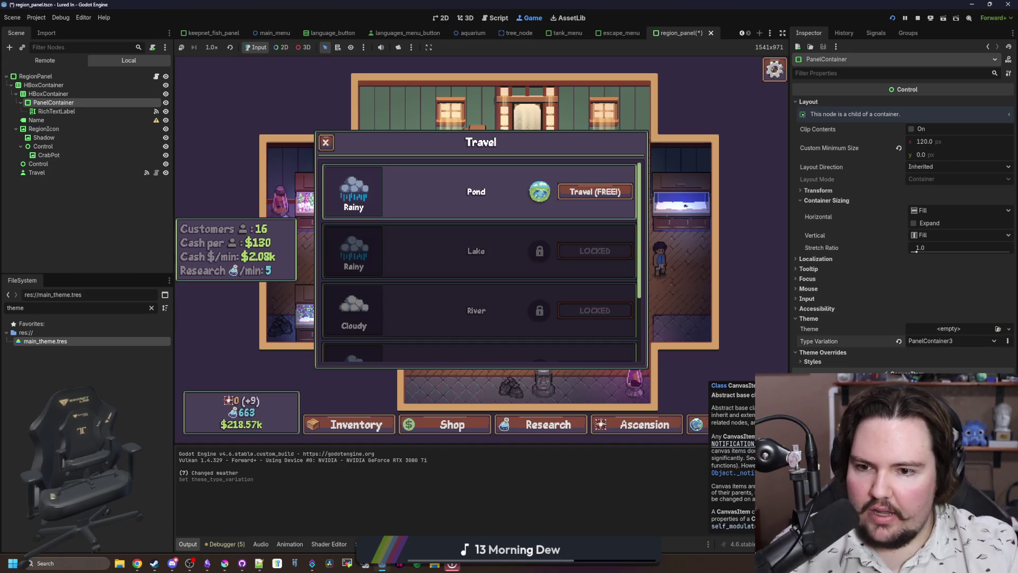
scroll(498, 266, "down", 2)
scroll(501, 276, "up", 2)
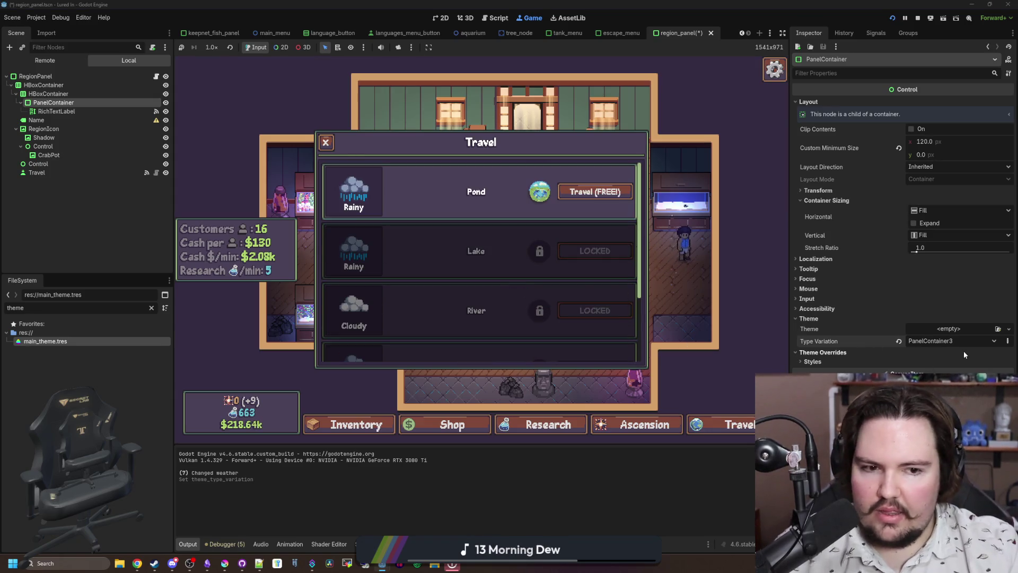
left_click(949, 391)
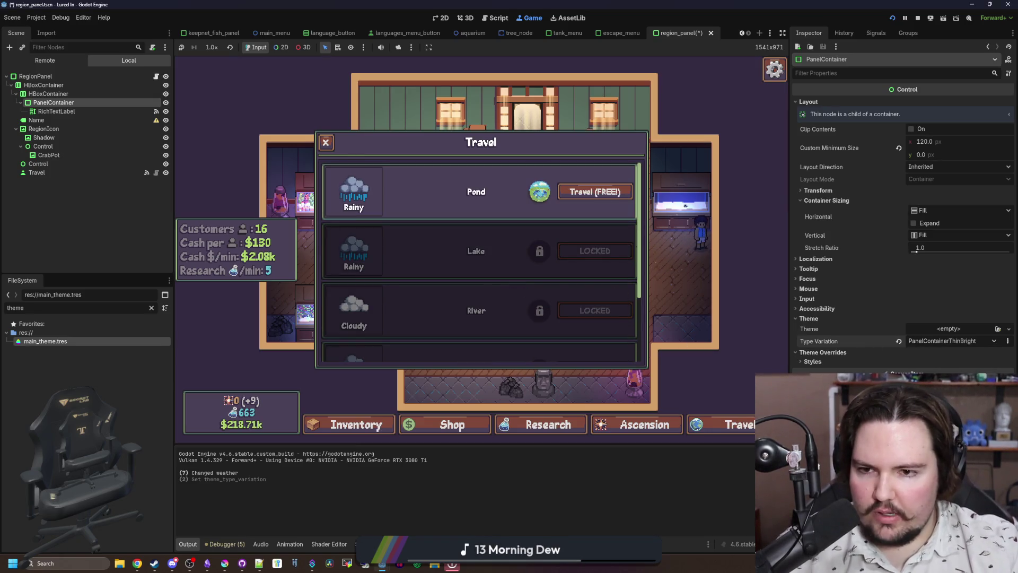
left_click(954, 341)
left_click(949, 403)
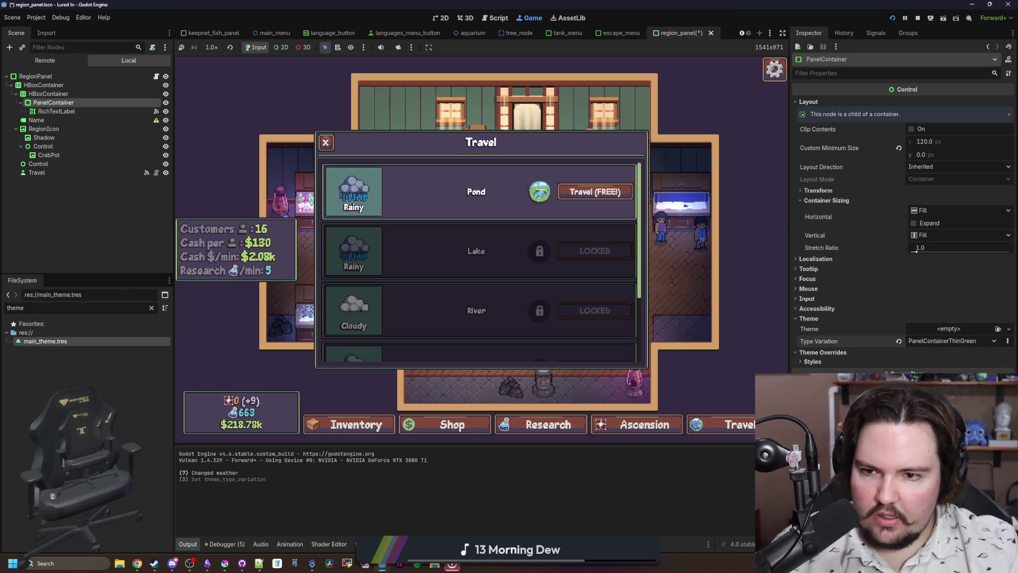
left_click(962, 342)
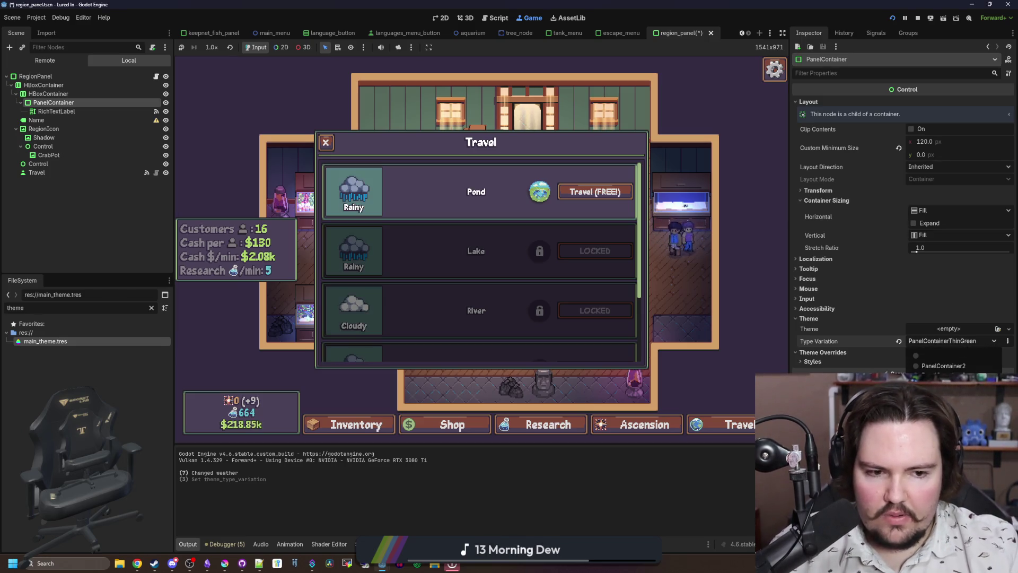
left_click(949, 378)
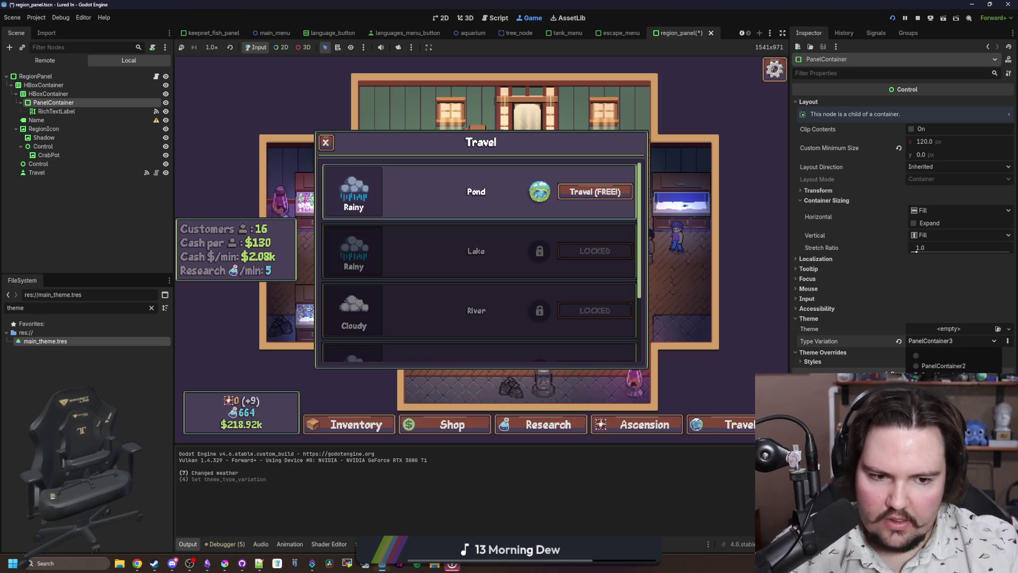
left_click(949, 403)
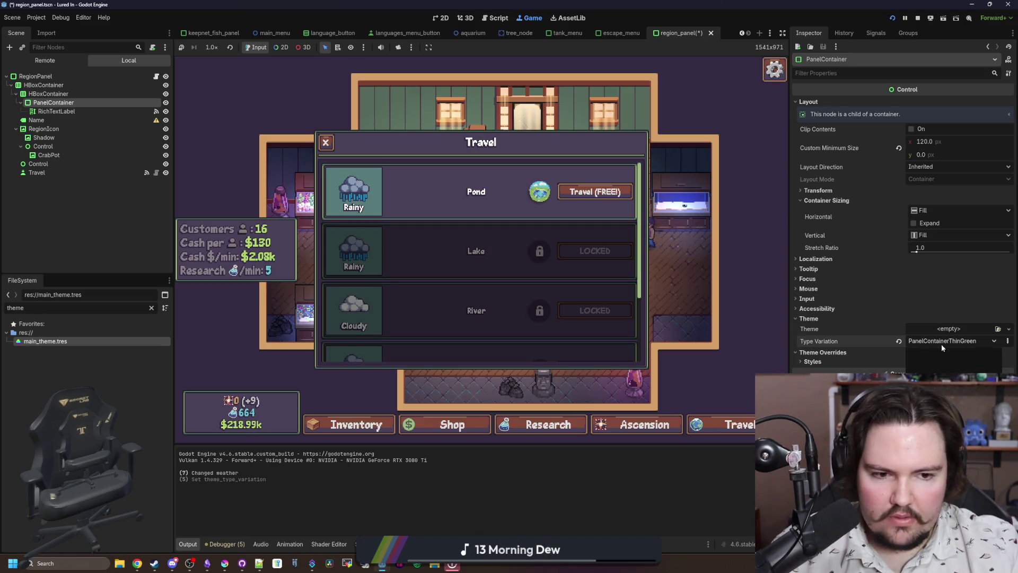
left_click(949, 378)
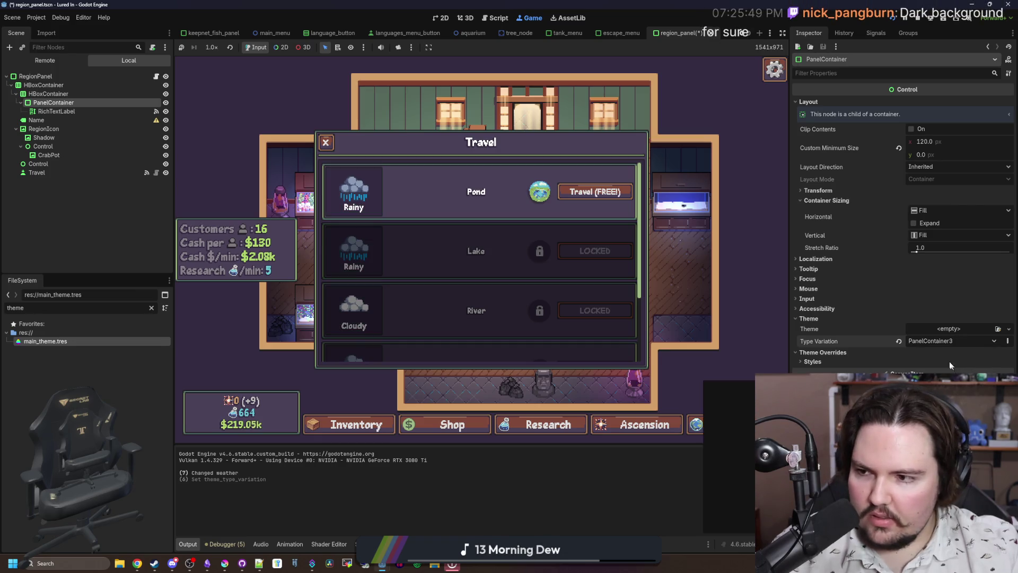
left_click(945, 343)
left_click(949, 403)
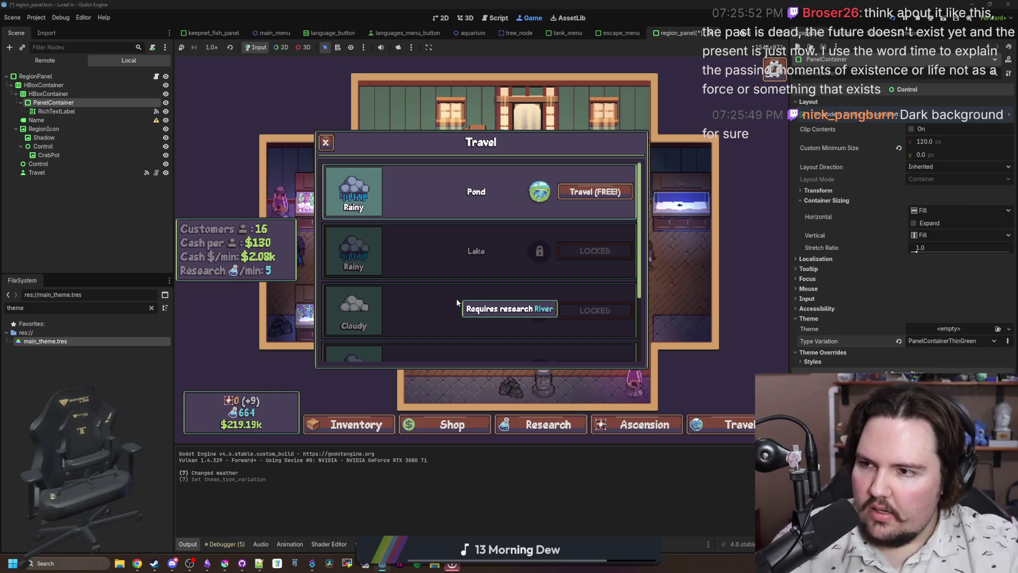
scroll(456, 298, "down", 2)
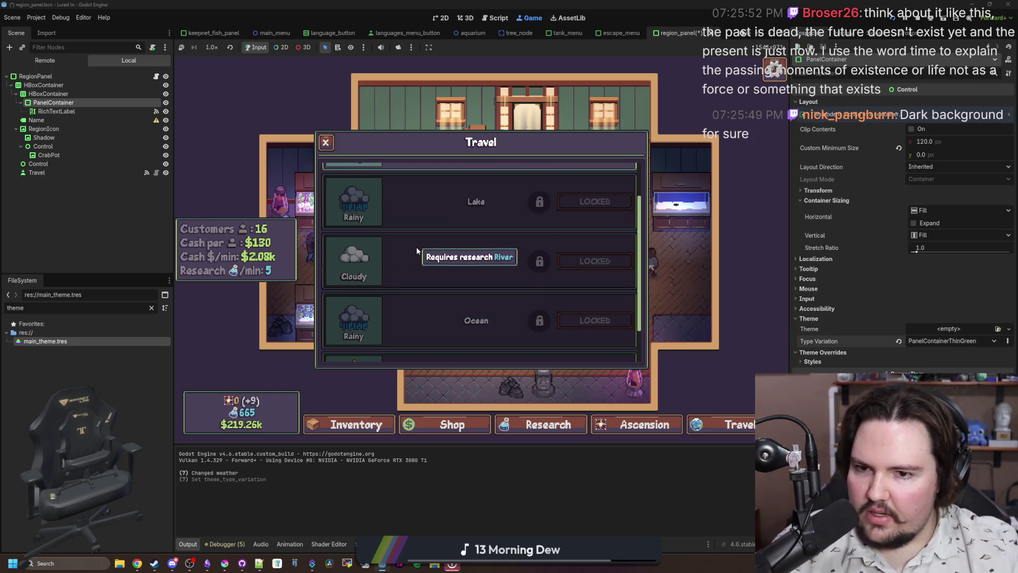
scroll(416, 247, "up", 2)
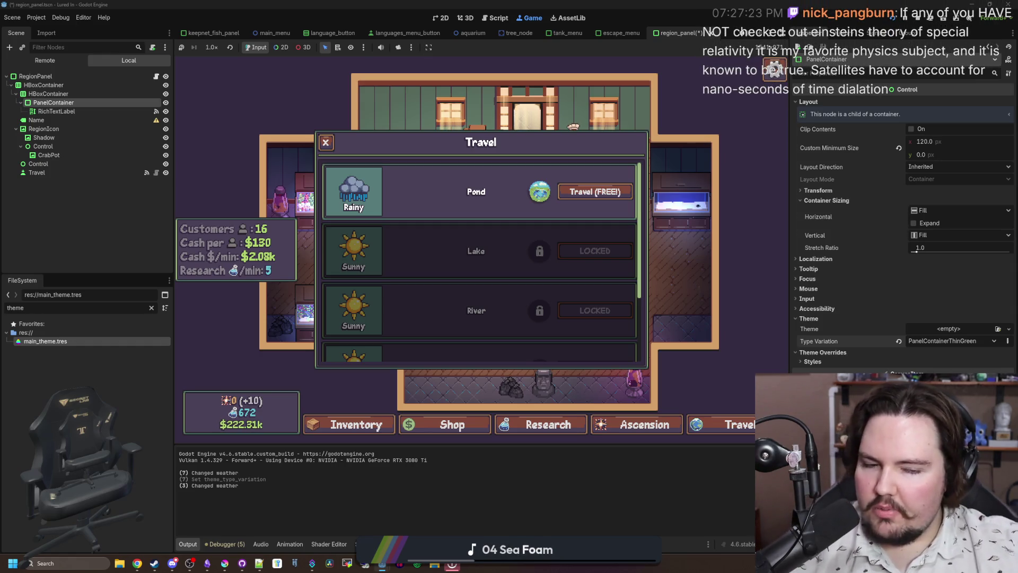
- Settle on PanelContainer3, then close Travel and open the game's Ascension panel
left_click(928, 340)
left_click(949, 366)
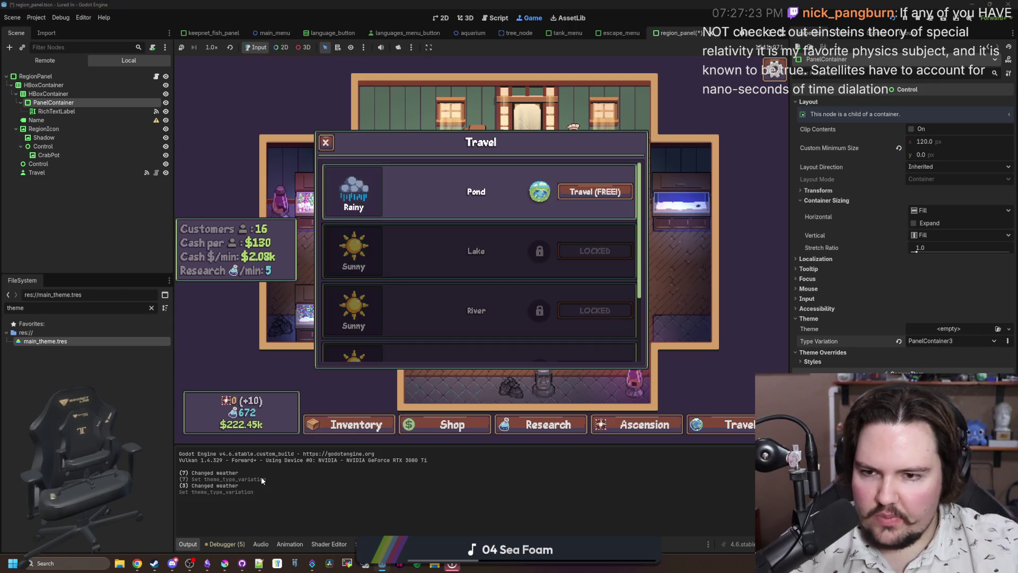
scroll(459, 305, "down", 2)
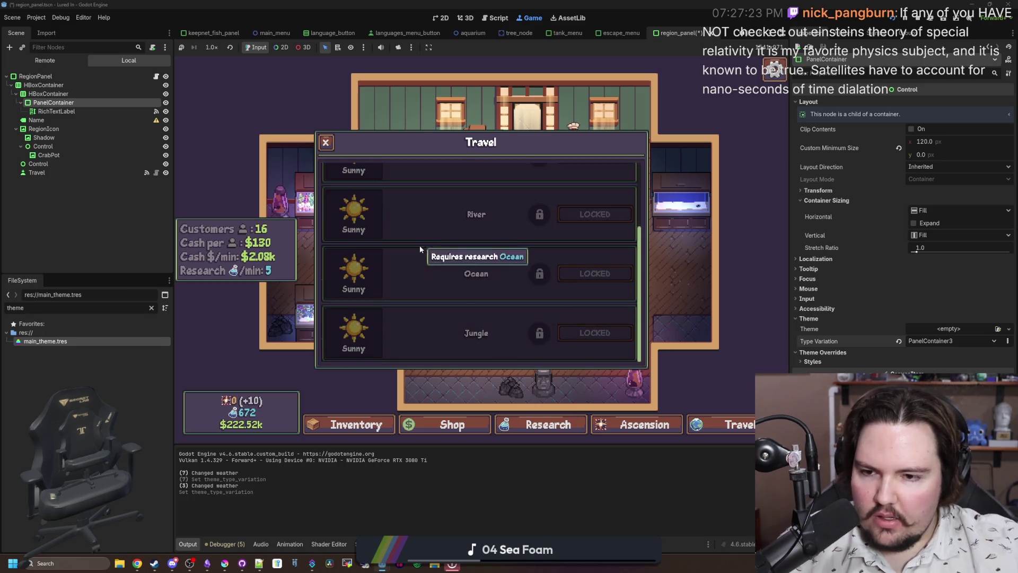
scroll(334, 186, "up", 2)
left_click(326, 142)
left_click(566, 430)
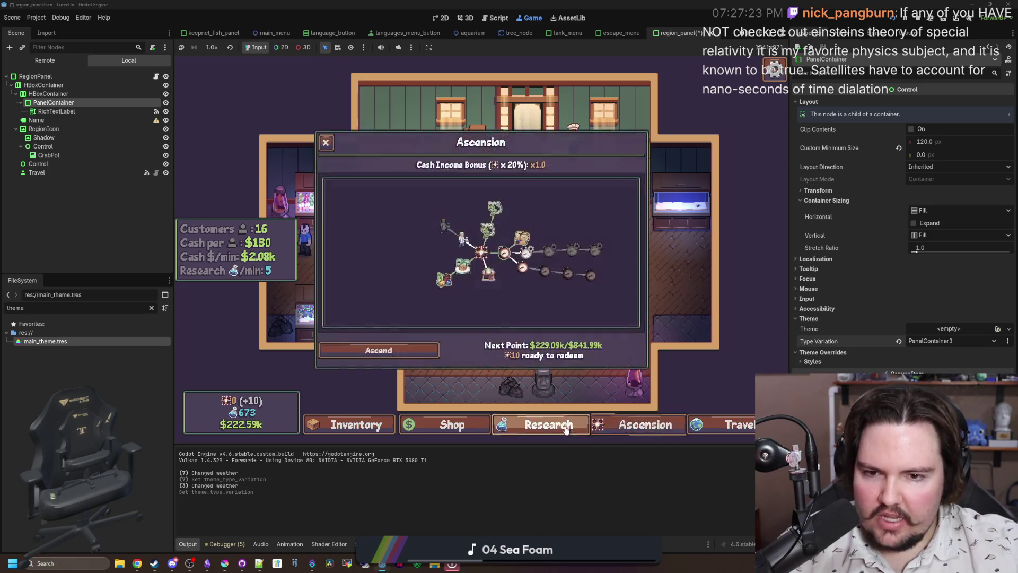
- Check the restyled Research, Shop and Inventory panels in the running game
left_click(566, 429)
left_click(453, 427)
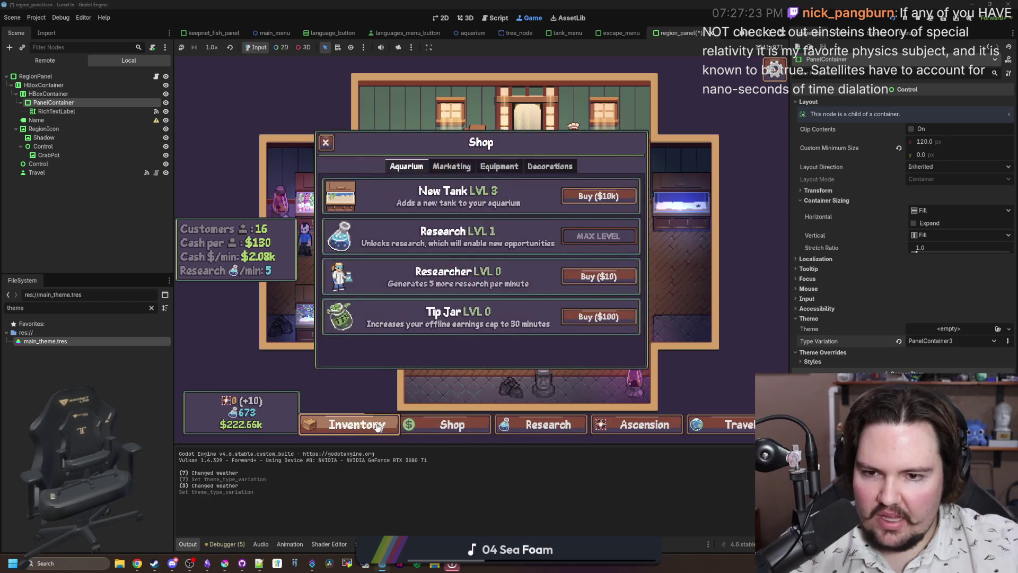
left_click(377, 427)
scroll(435, 244, "down", 10)
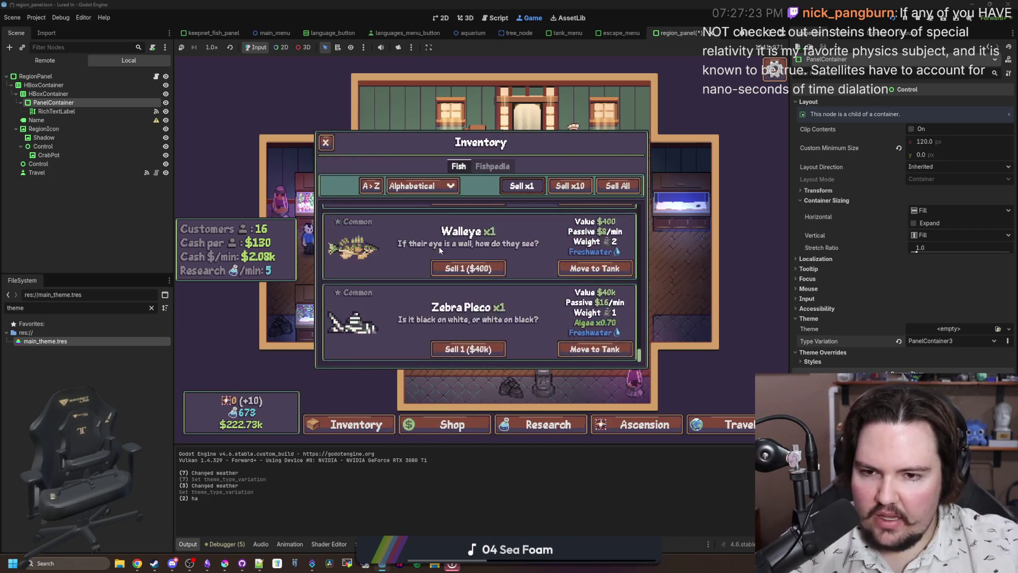
scroll(438, 246, "up", 8)
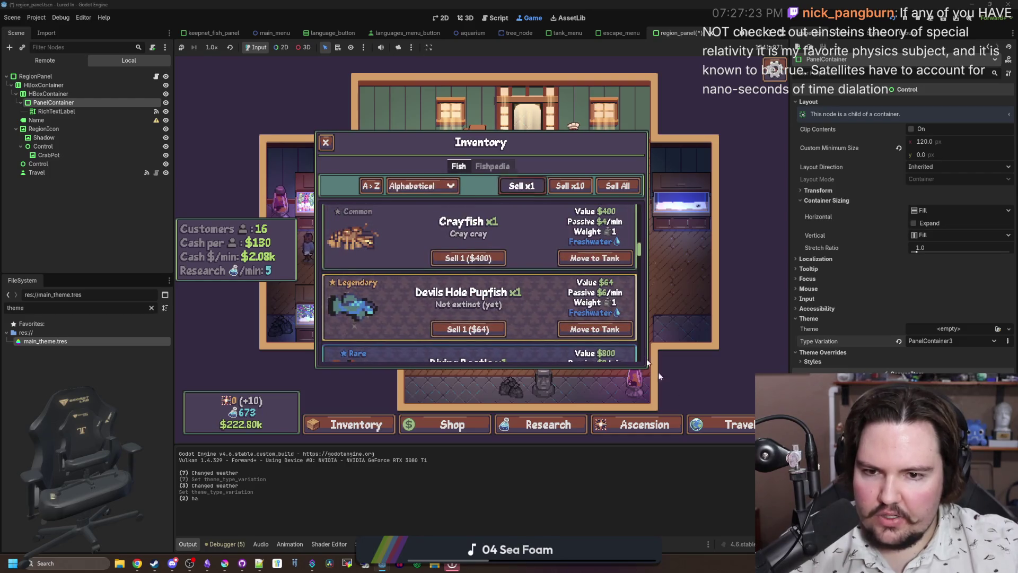
- Cycle through Travel, Ascension, Research, Shop and Inventory, ending on the scrolled Travel region list
left_click(718, 424)
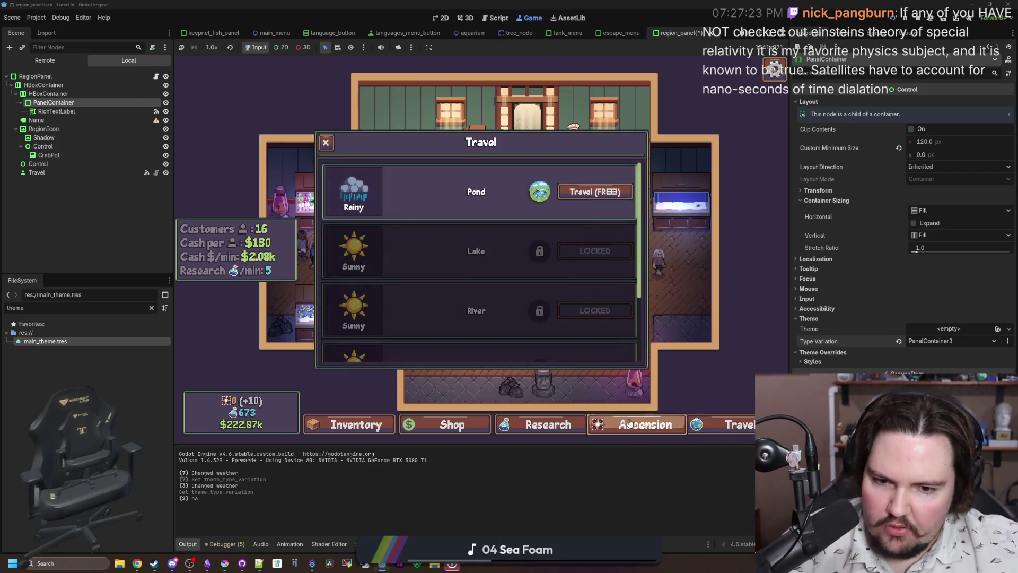
left_click(629, 425)
left_click(541, 424)
left_click(448, 425)
left_click(355, 424)
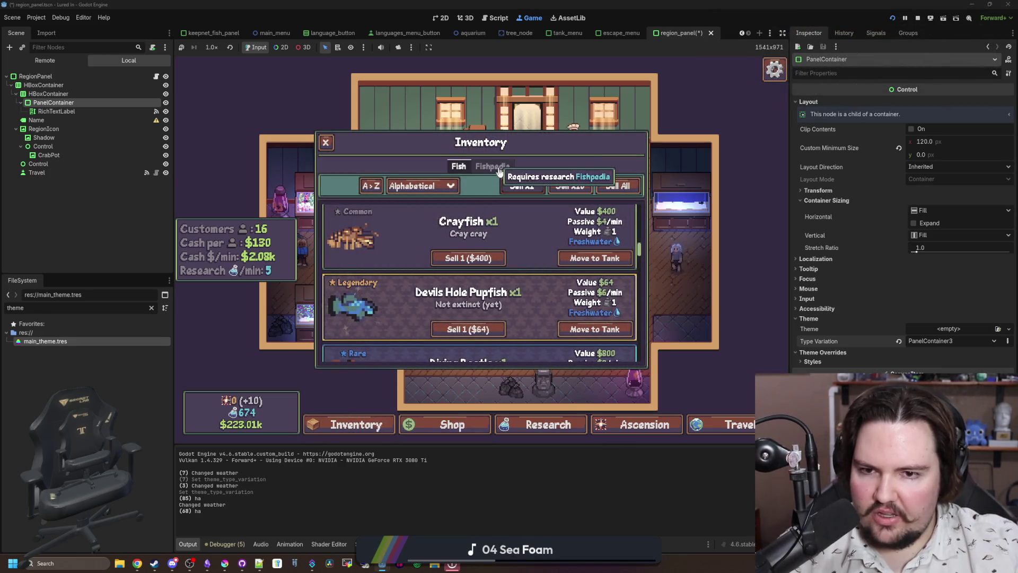
left_click(721, 432)
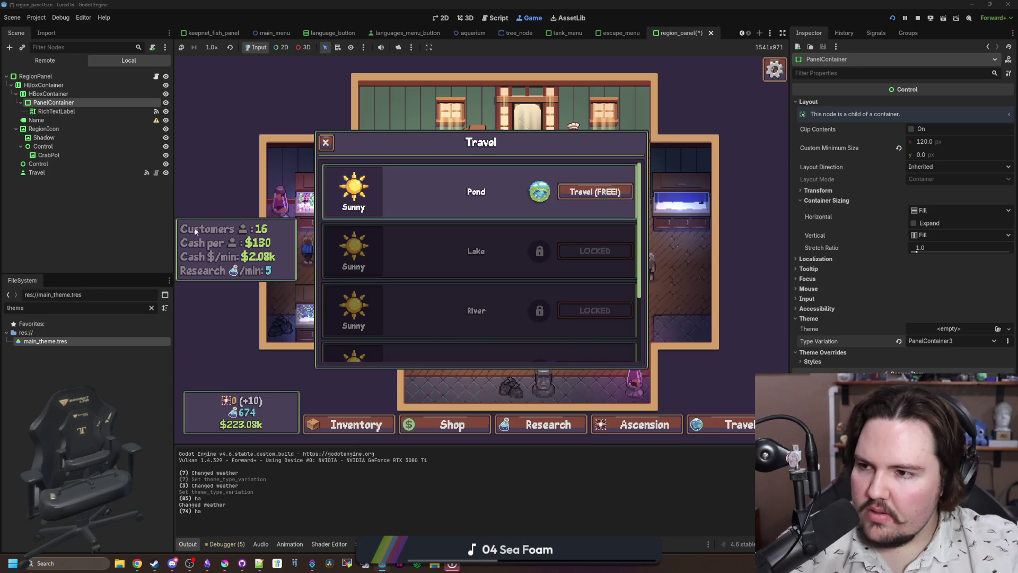
scroll(493, 286, "down", 1)
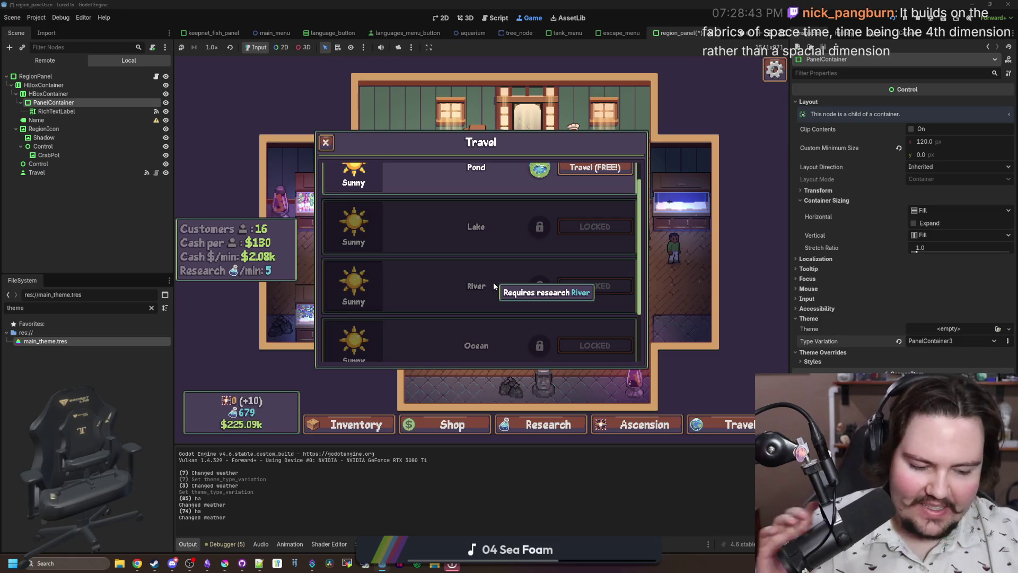
scroll(487, 253, "up", 1)
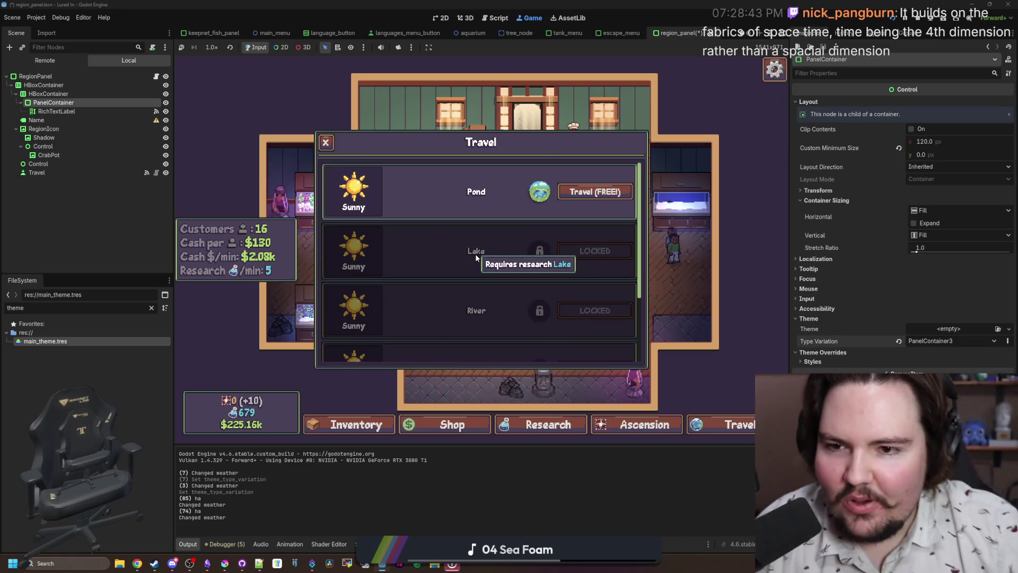
left_click(326, 143)
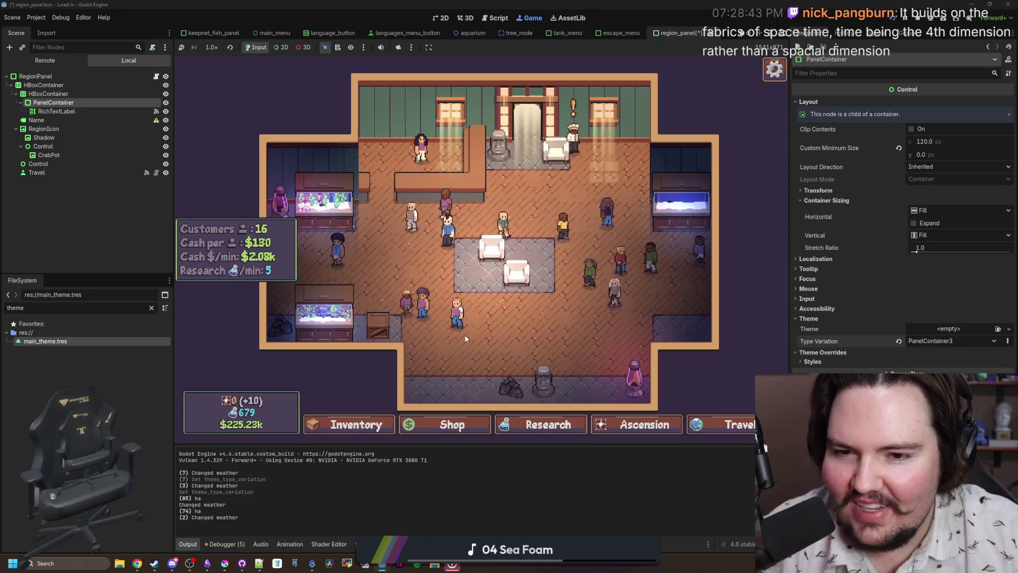
left_click(712, 432)
scroll(443, 281, "down", 1)
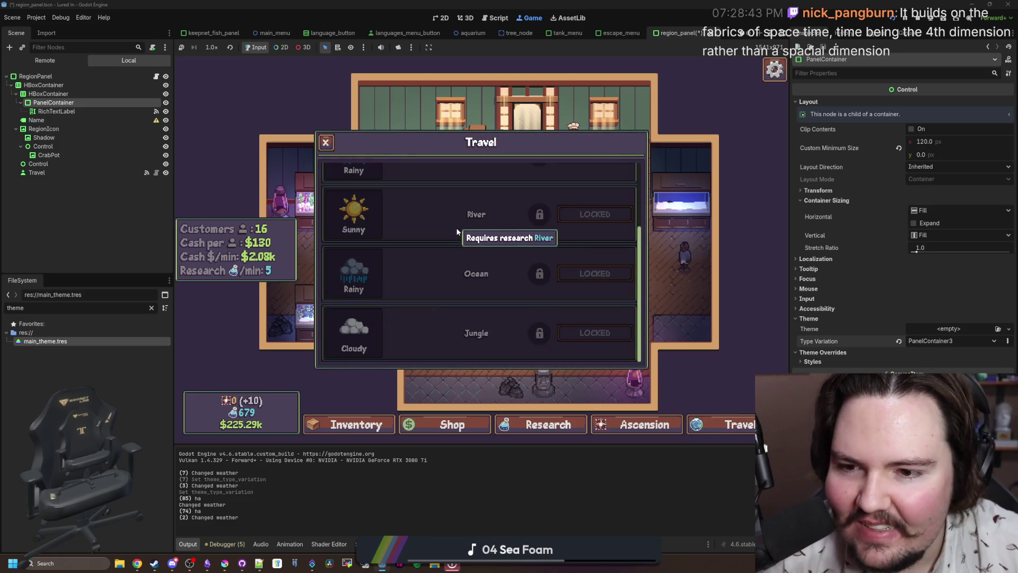
scroll(371, 223, "up", 1)
scroll(353, 255, "down", 2)
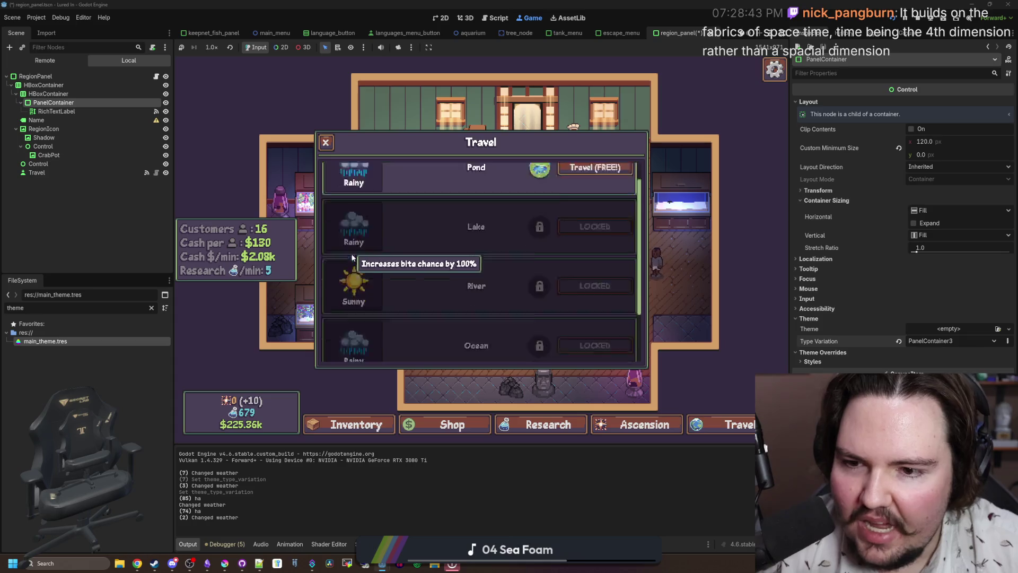
scroll(371, 297, "up", 2)
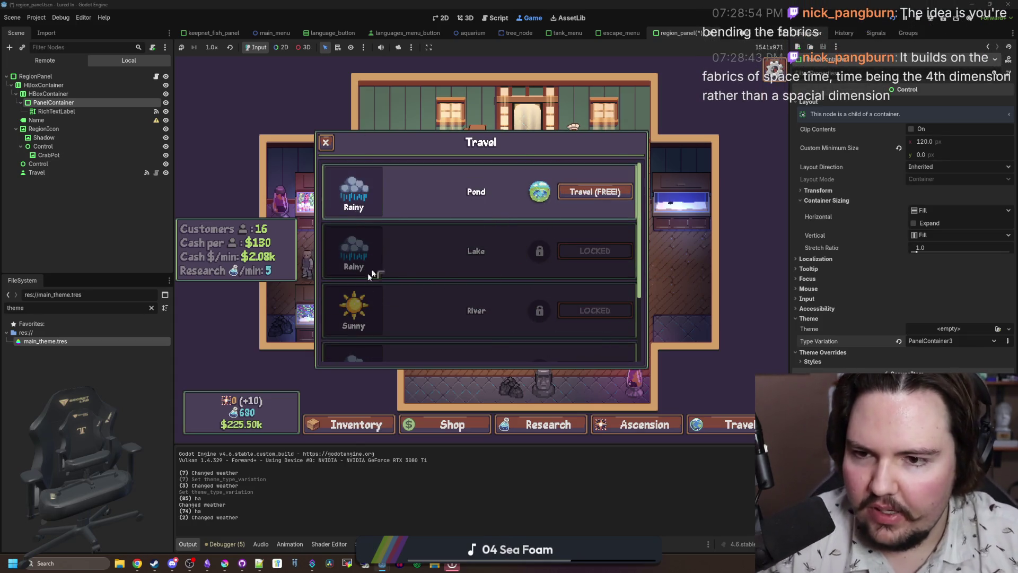
scroll(370, 302, "down", 2)
scroll(353, 190, "up", 2)
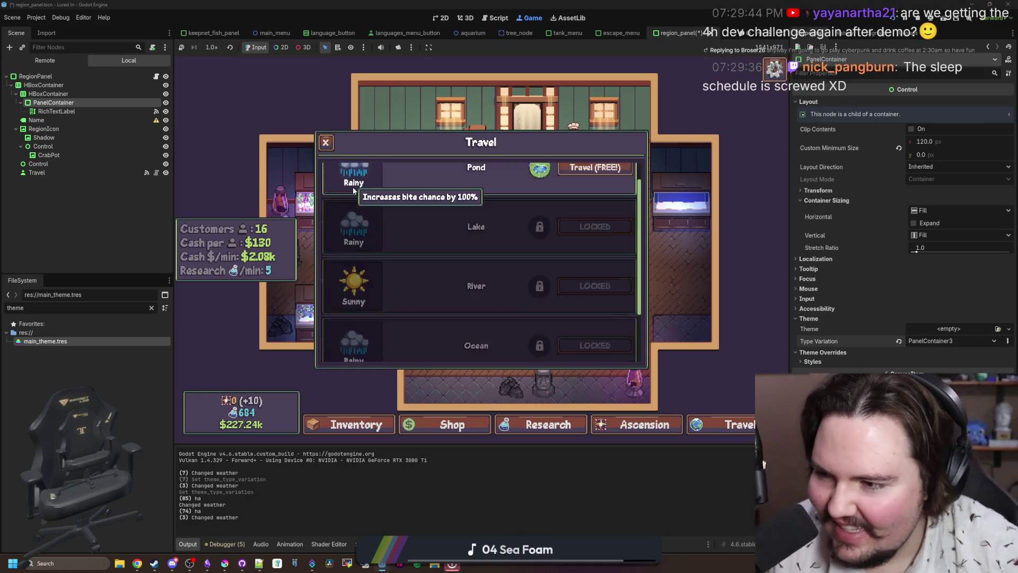
mouse_move(436, 311)
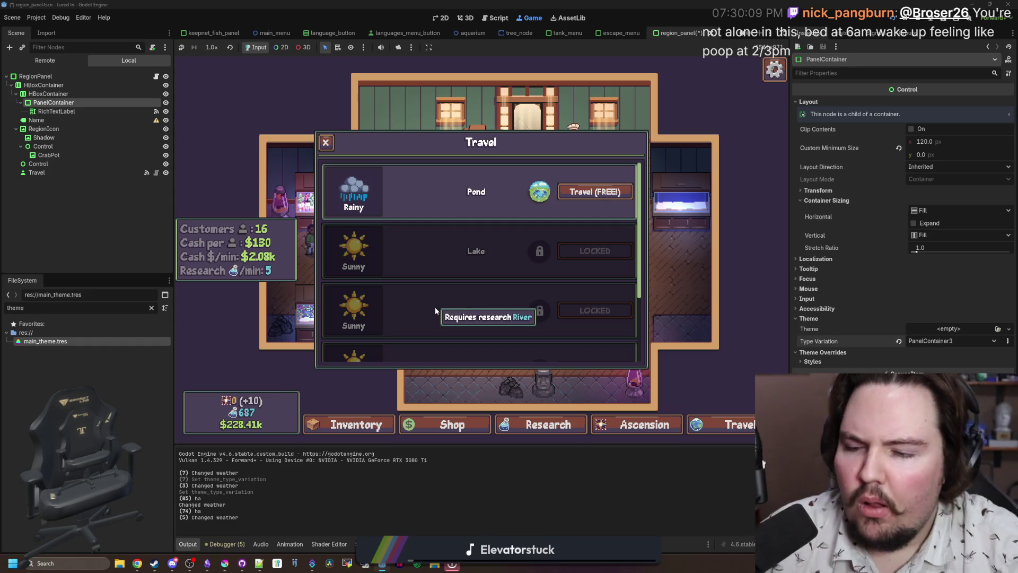
left_click(225, 563)
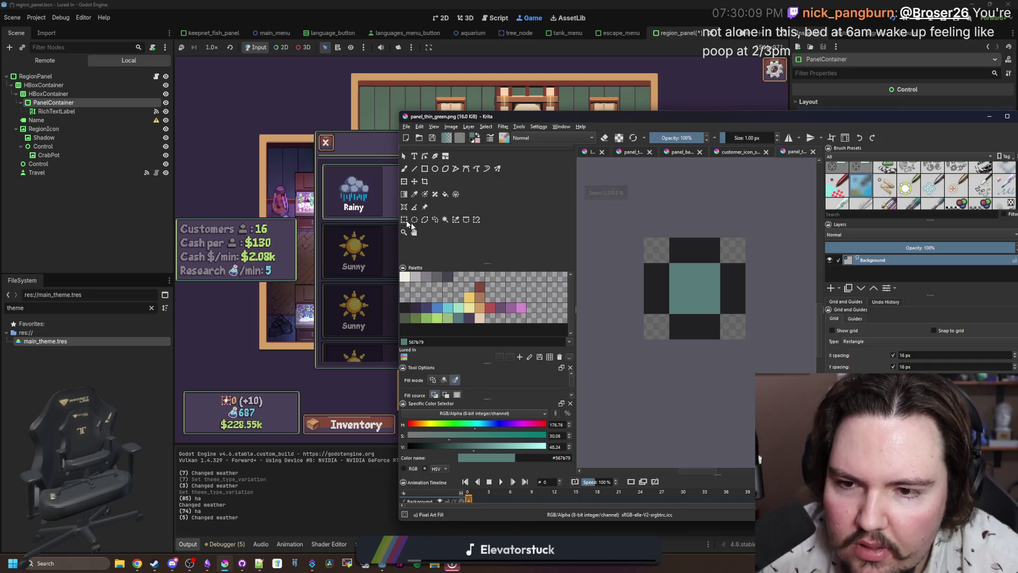
left_click(404, 219)
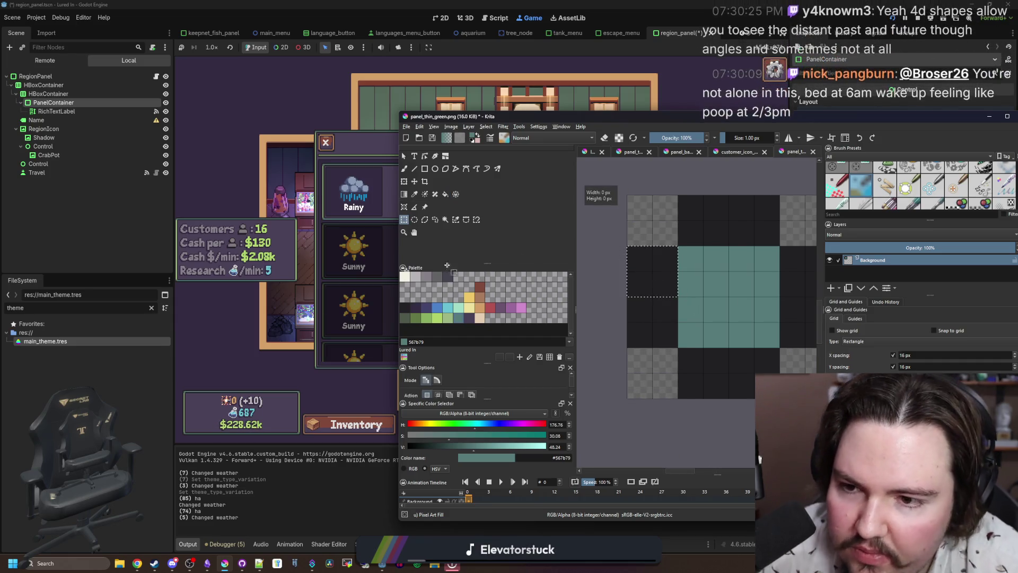
left_click(225, 359)
mouse_move(376, 198)
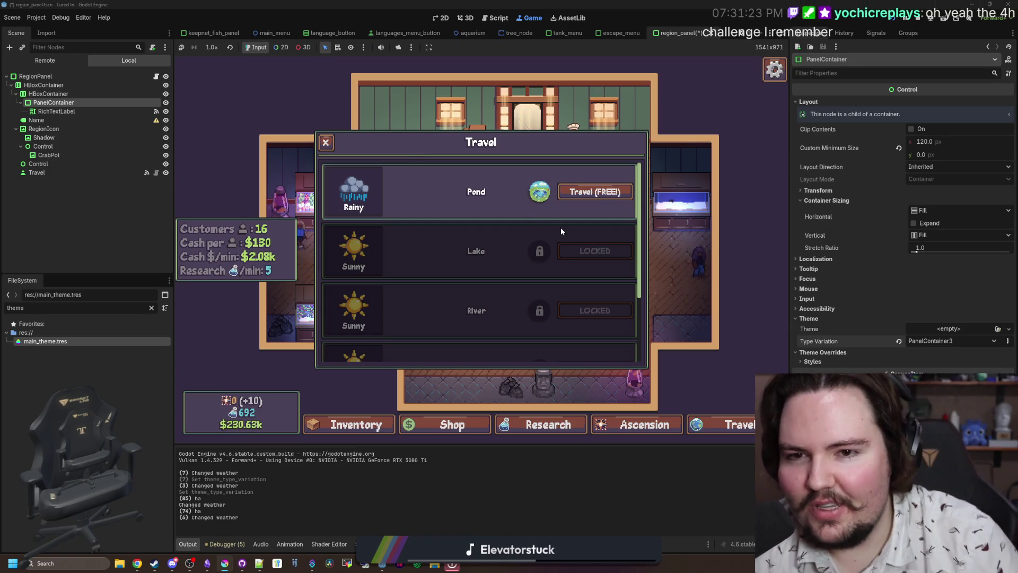
key("alt+Tab")
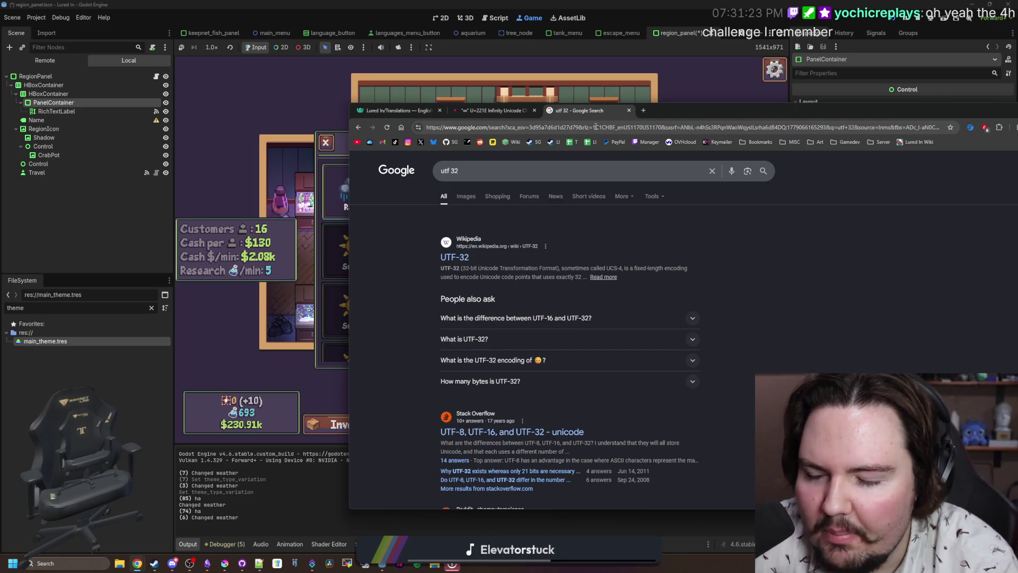
- Search '4d mining game' and open the 4D Miner Steam store page, maximized
left_click(596, 127)
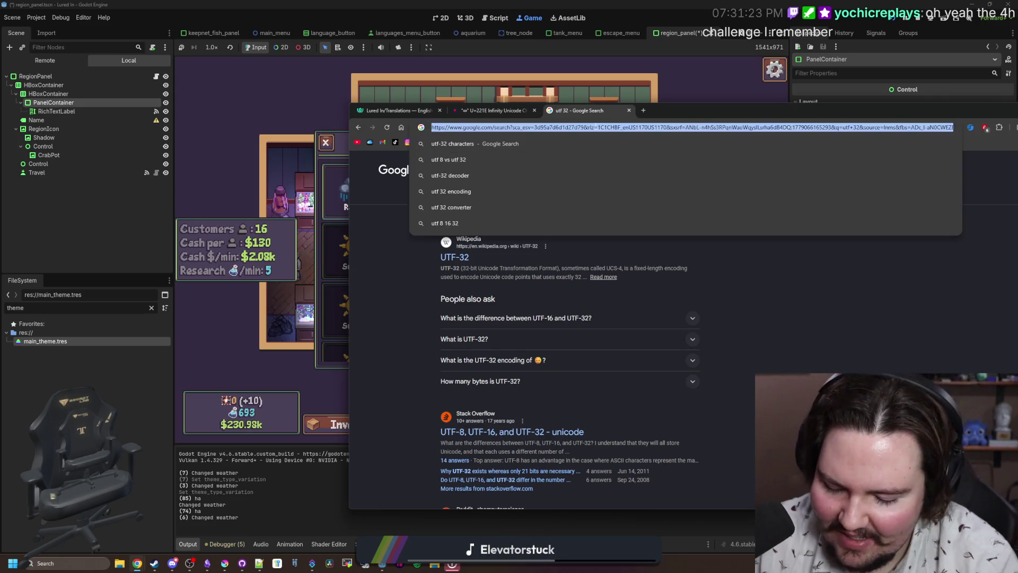
type("4d m")
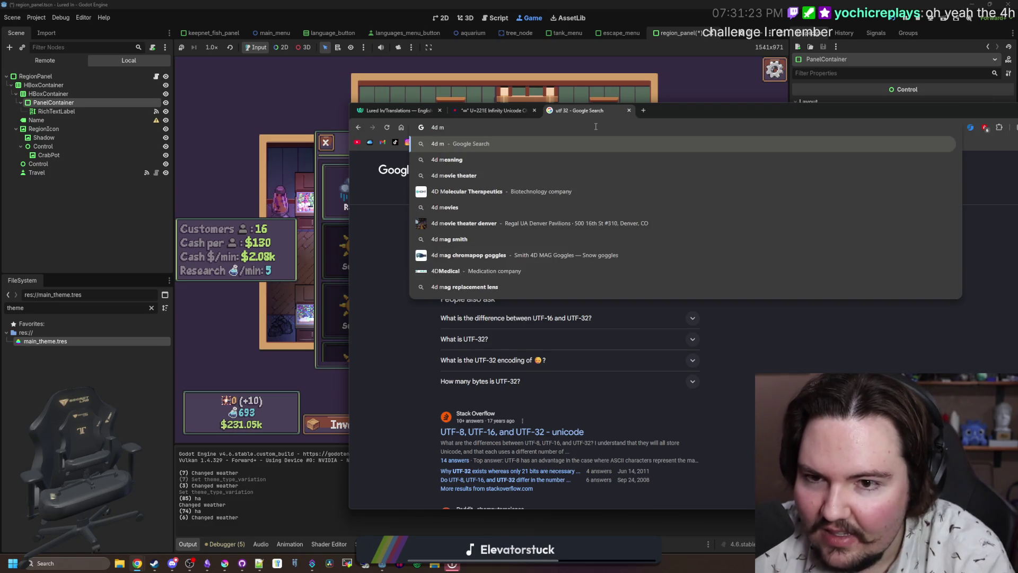
type("ining game")
key("Return")
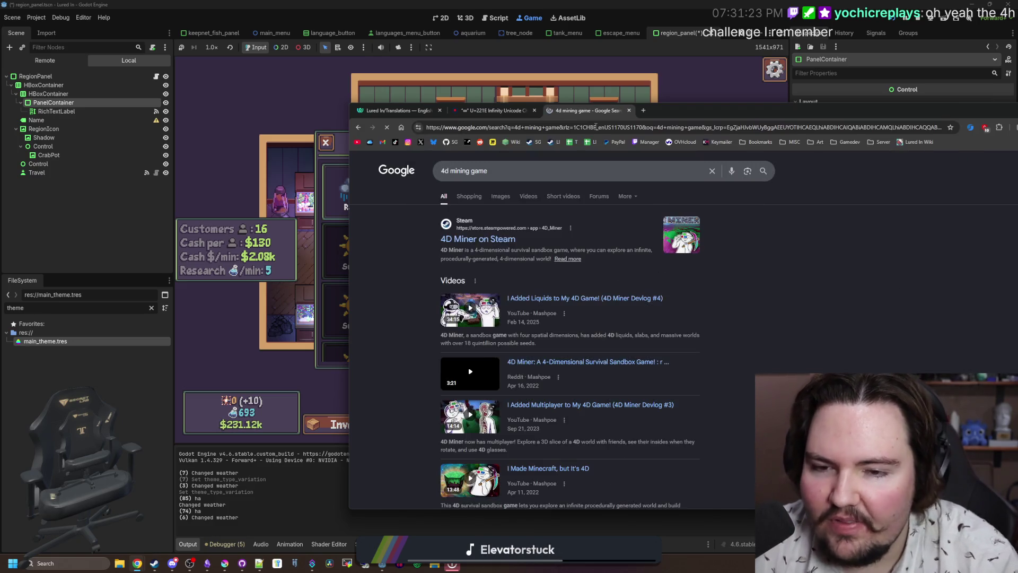
left_click(502, 233)
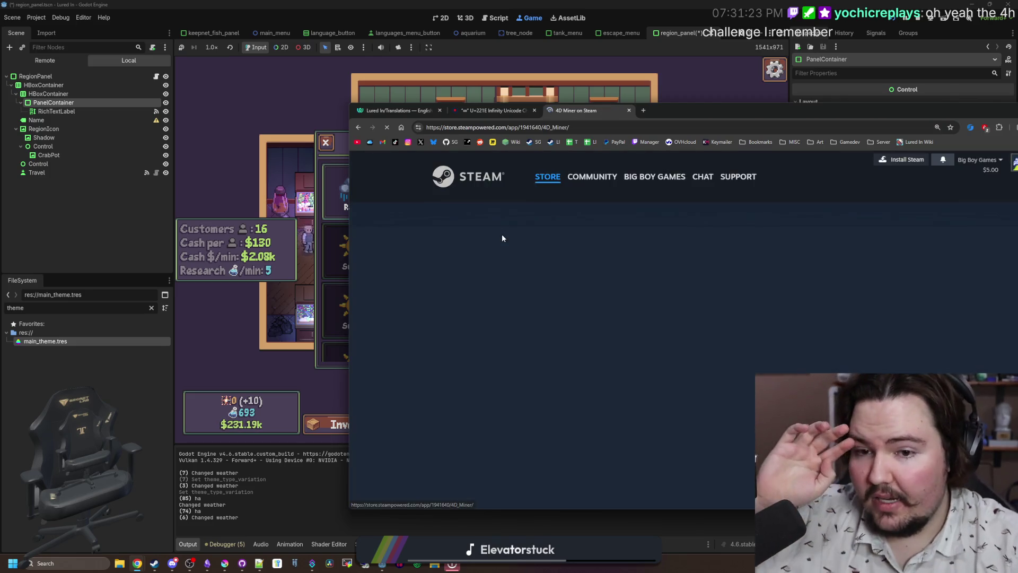
double_click(729, 122)
scroll(456, 424, "down", 3)
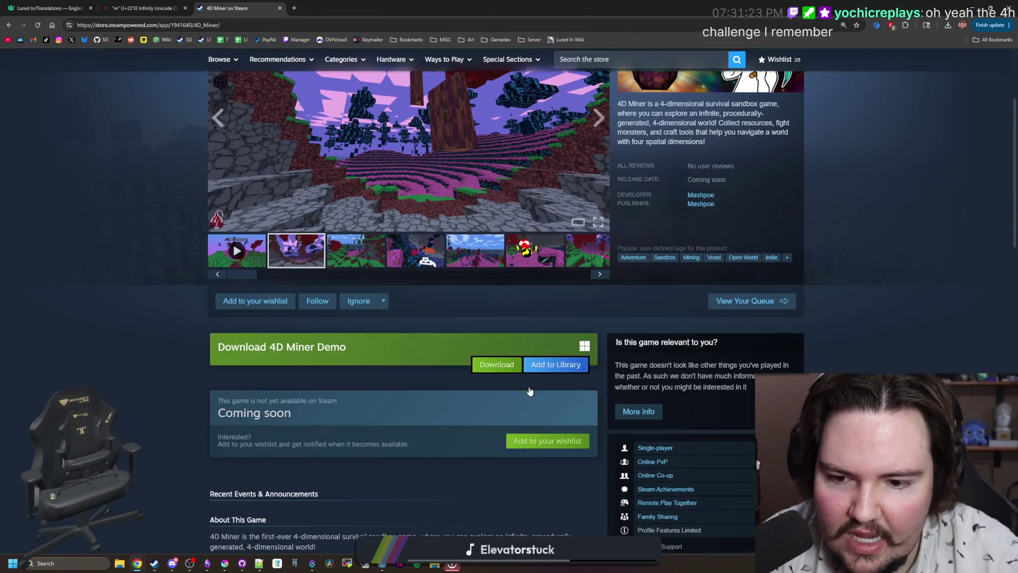
scroll(492, 373, "up", 5)
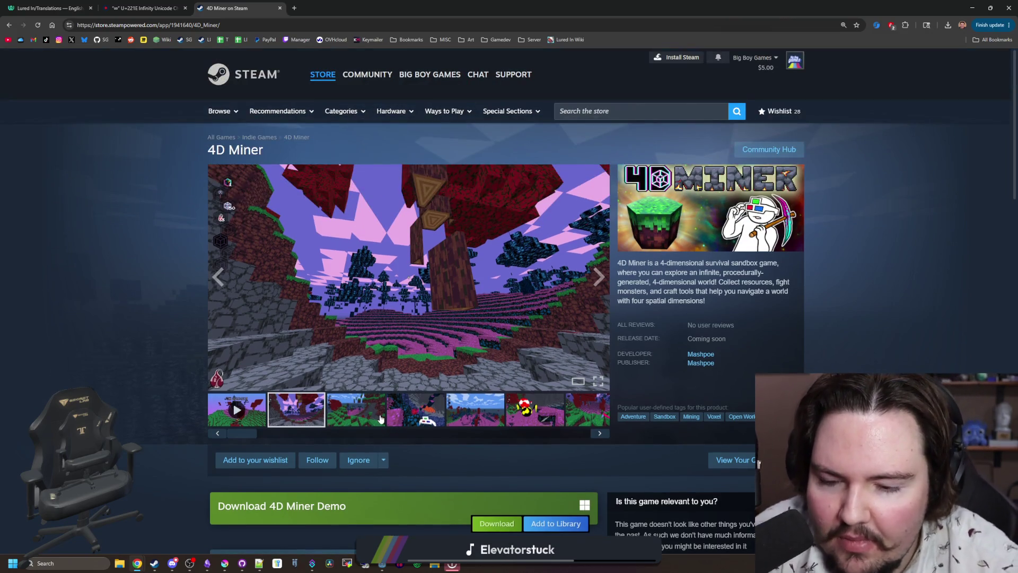
- Open the 4D Miner screenshot gallery and page through the screenshots
left_click(410, 292)
left_click(895, 321)
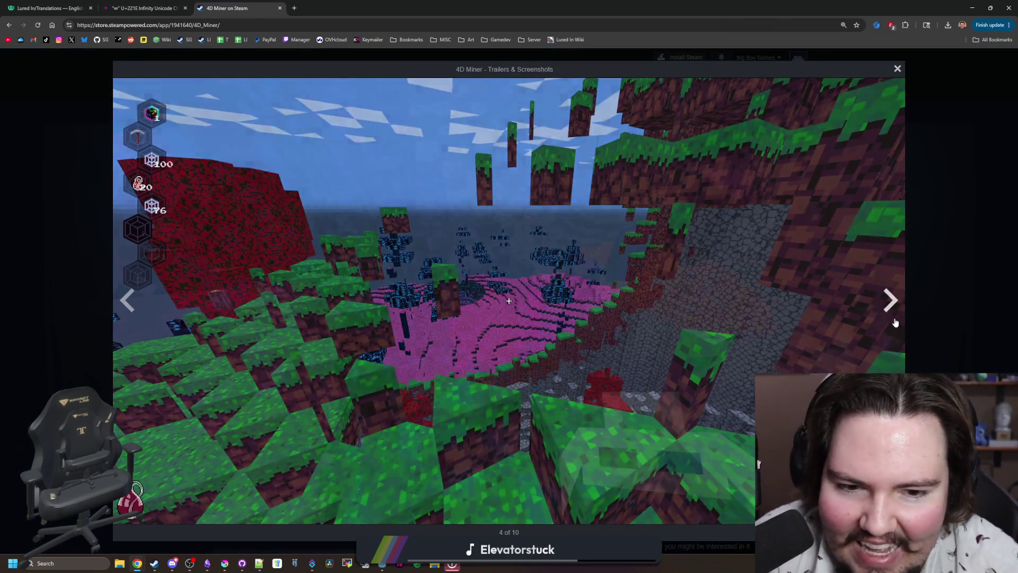
left_click(895, 322)
left_click(895, 322)
left_click(895, 321)
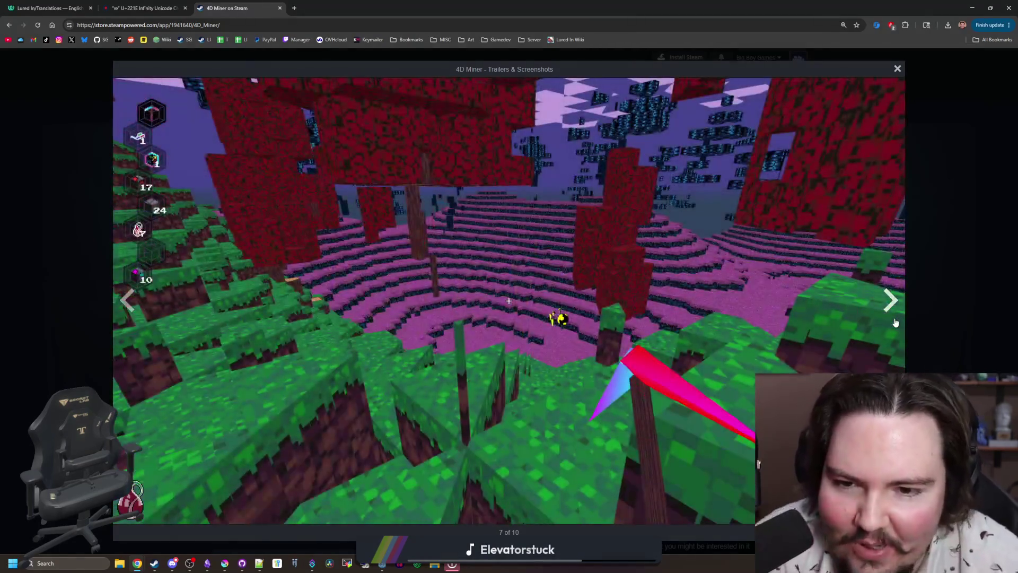
left_click(895, 322)
left_click(894, 322)
left_click(895, 322)
left_click(895, 322)
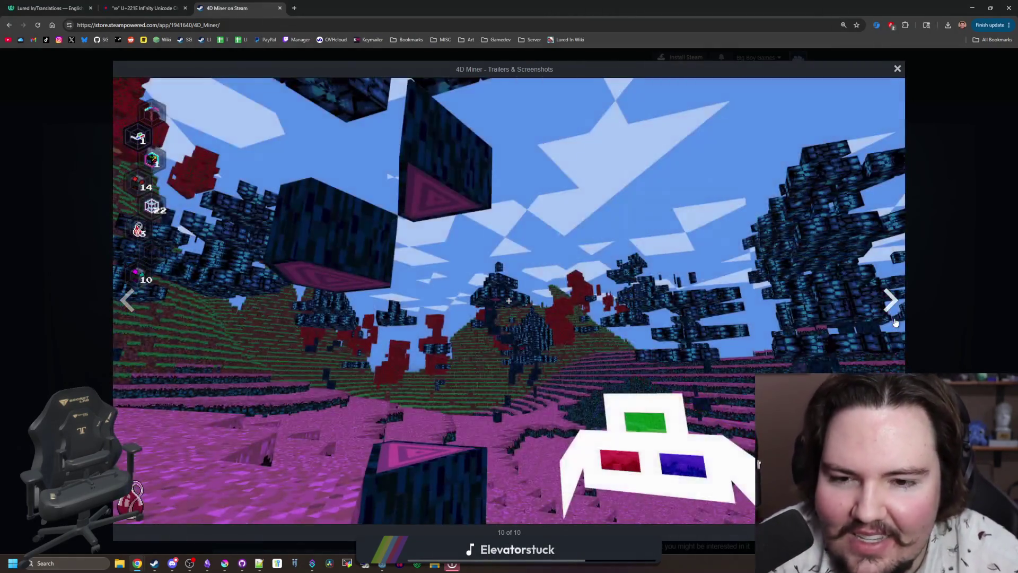
left_click(895, 322)
left_click(895, 322)
left_click(895, 321)
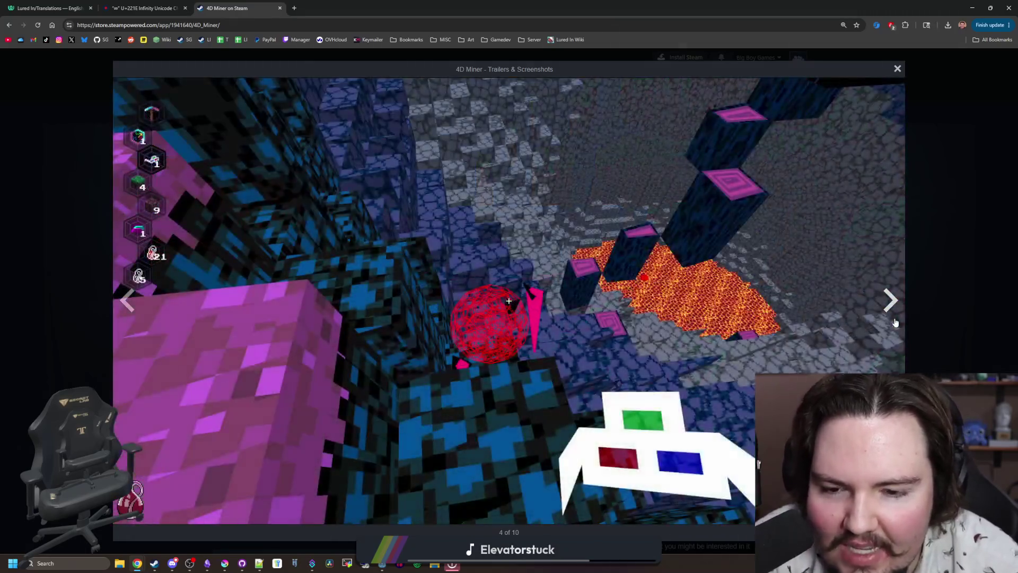
left_click(895, 322)
left_click(895, 322)
left_click(895, 321)
left_click(895, 322)
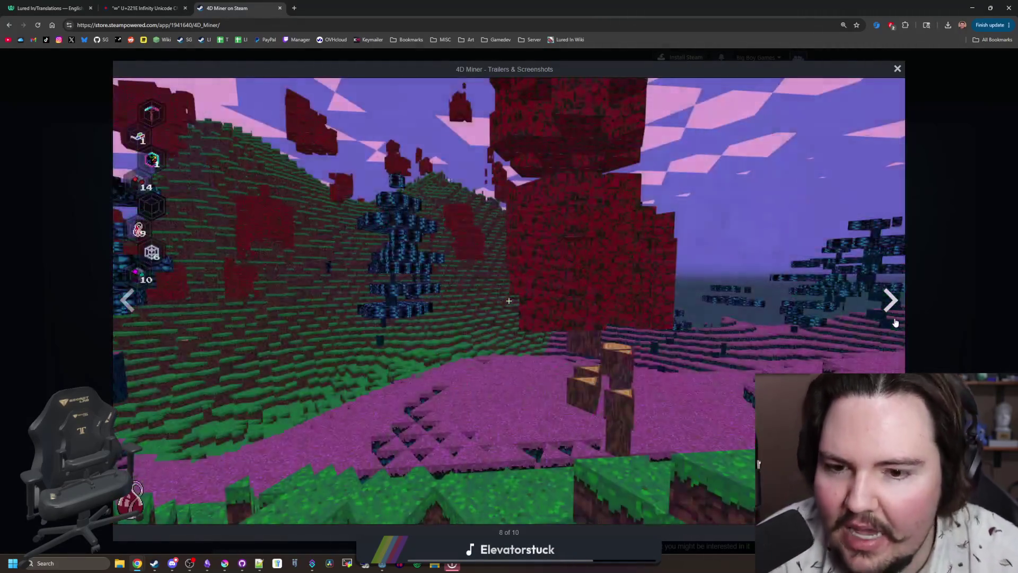
left_click(894, 322)
left_click(895, 322)
left_click(895, 321)
left_click(895, 322)
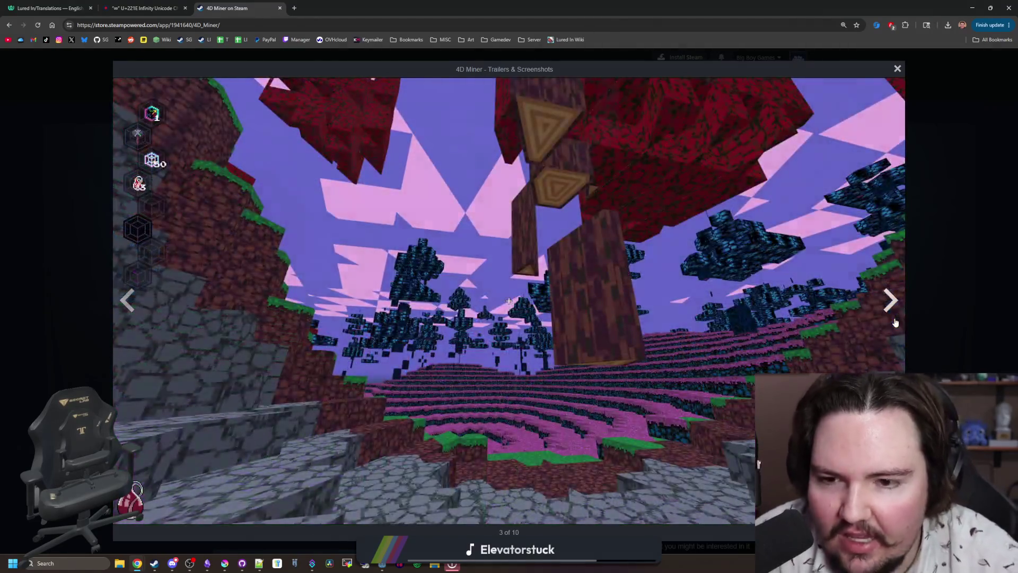
left_click(895, 322)
left_click(895, 322)
left_click(895, 322)
left_click(895, 322)
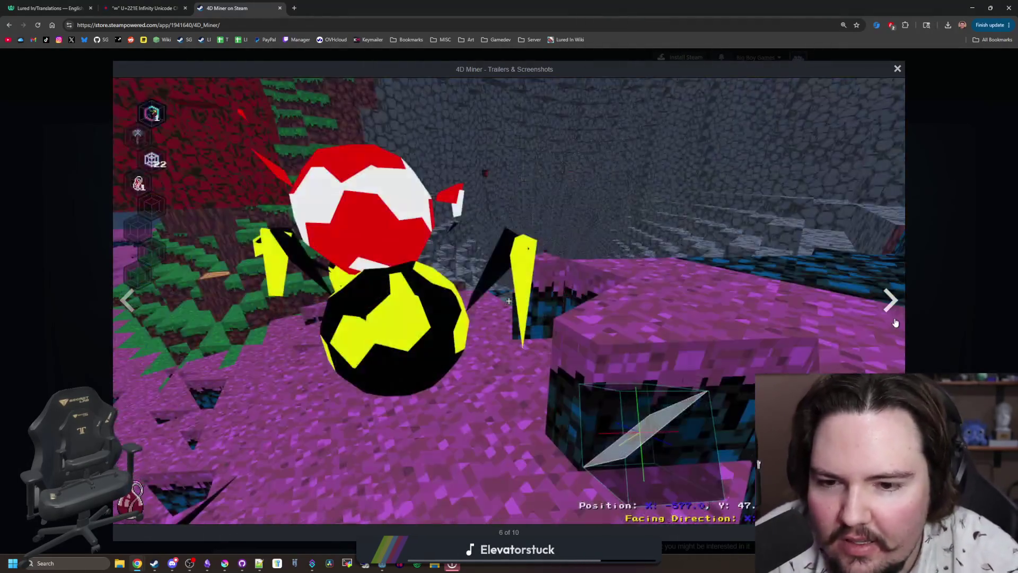
left_click(895, 321)
left_click(895, 322)
left_click(894, 322)
left_click(895, 321)
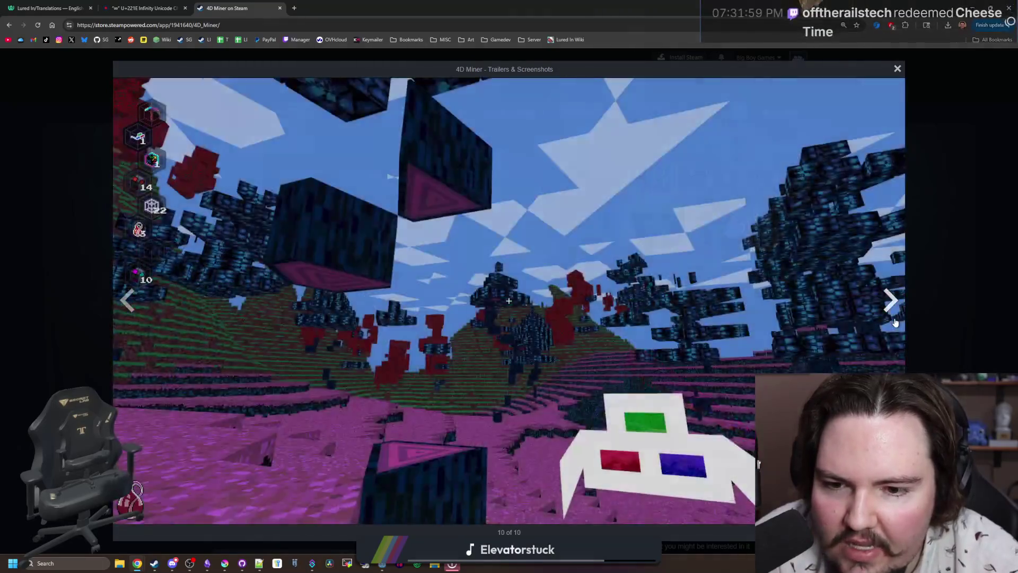
left_click(895, 322)
left_click(895, 322)
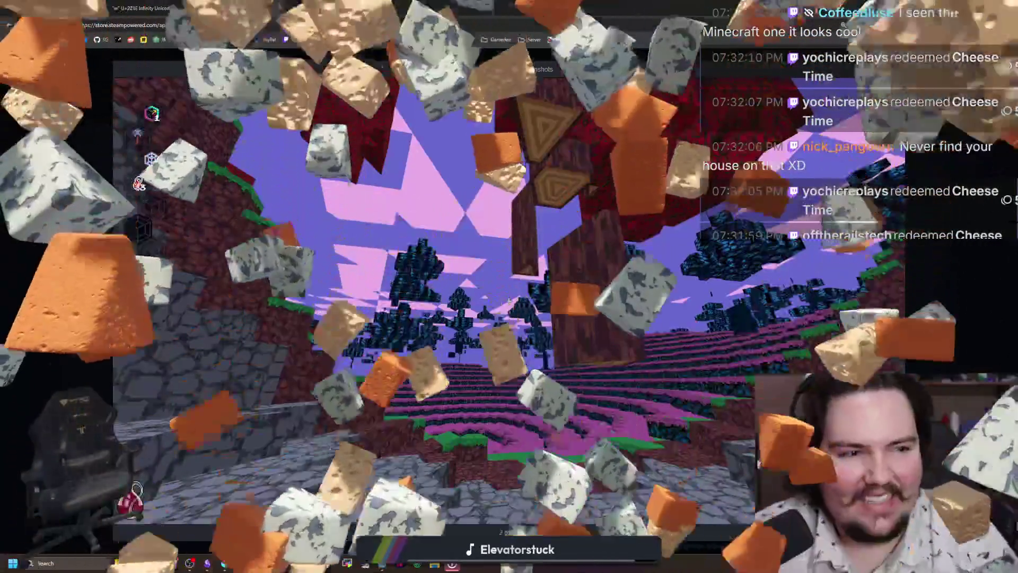
- Page through the remaining screenshots, then close the 4D Miner store tab
left_click(891, 302)
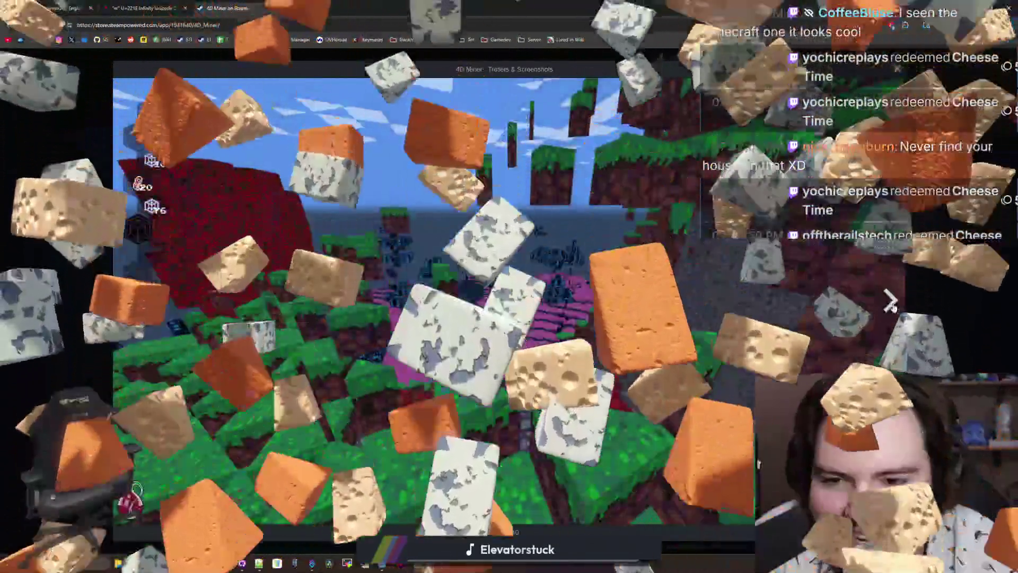
left_click(891, 302)
left_click(890, 302)
left_click(891, 302)
left_click(891, 302)
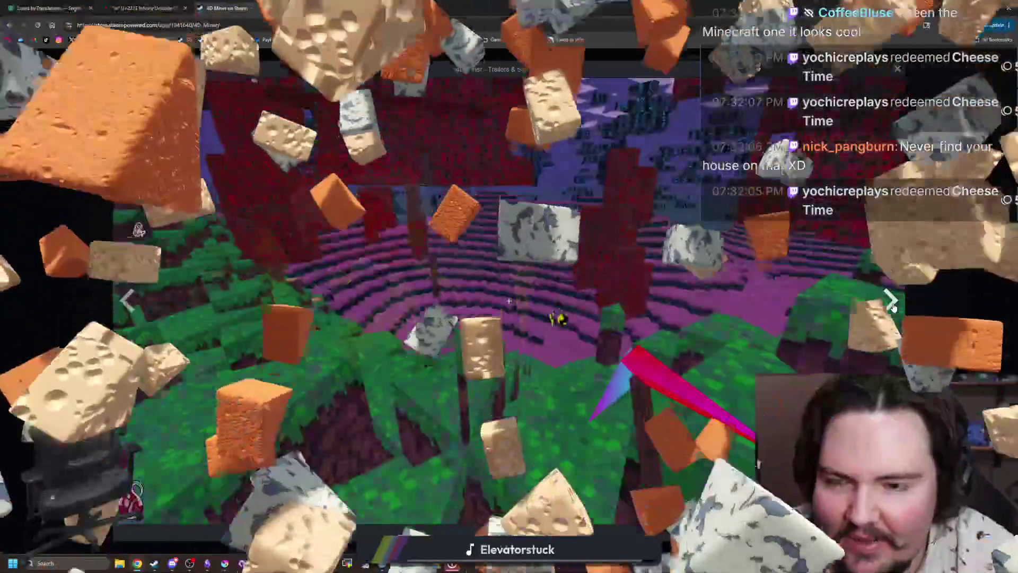
left_click(890, 302)
left_click(890, 303)
left_click(890, 302)
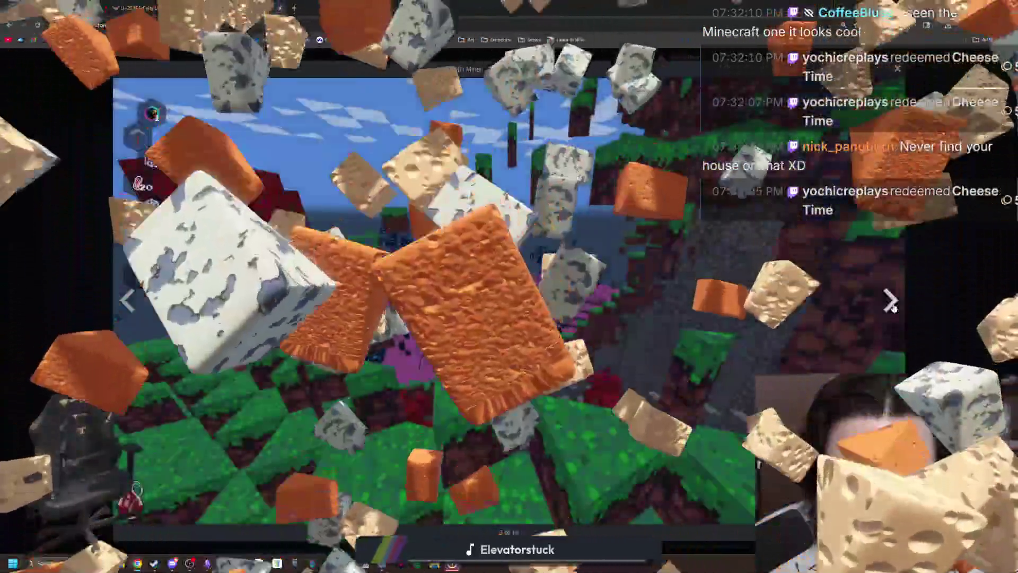
left_click(890, 302)
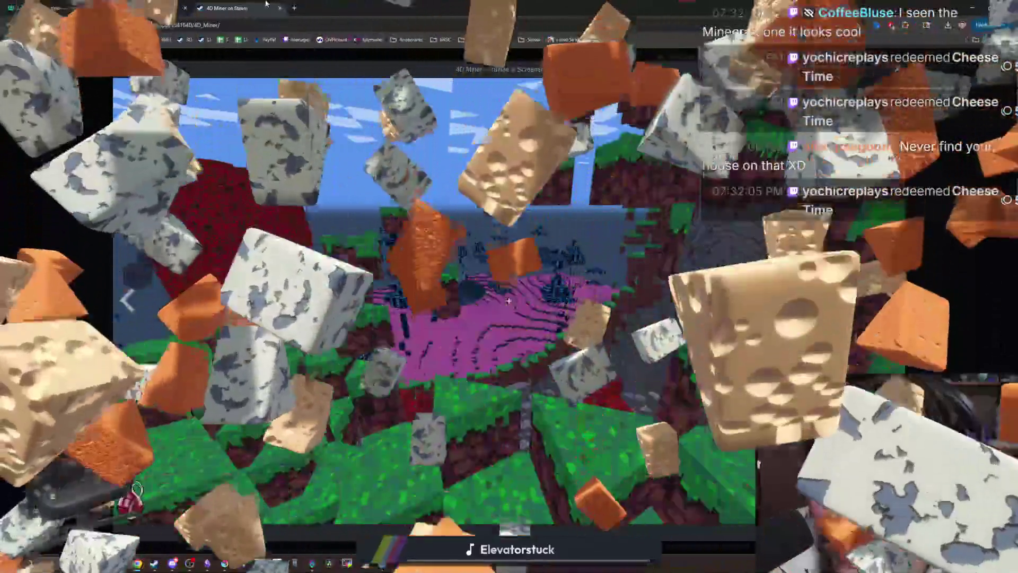
left_click(280, 8)
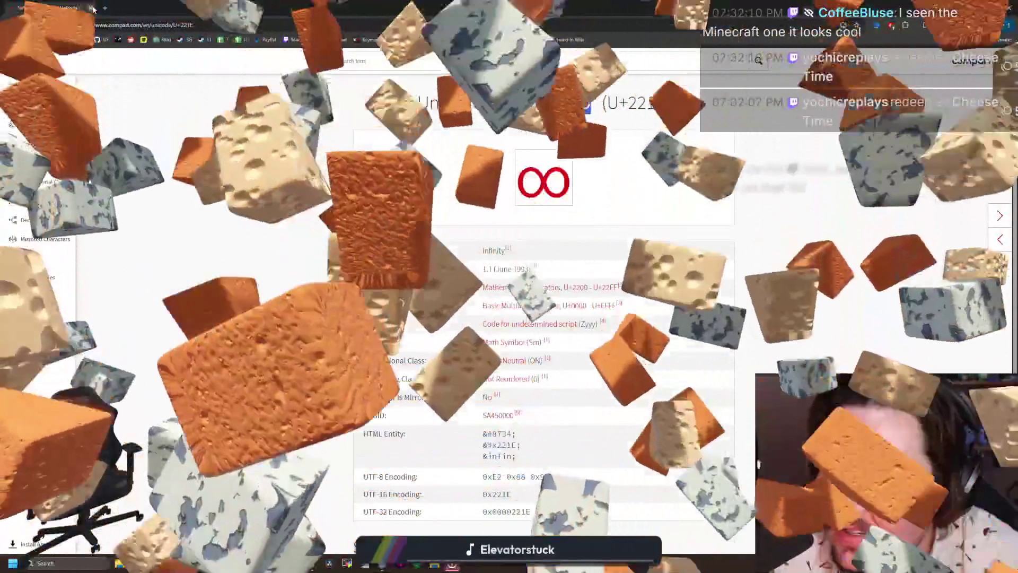
- Minimize Chrome to bring the Godot editor and running game back into view
left_click(92, 8)
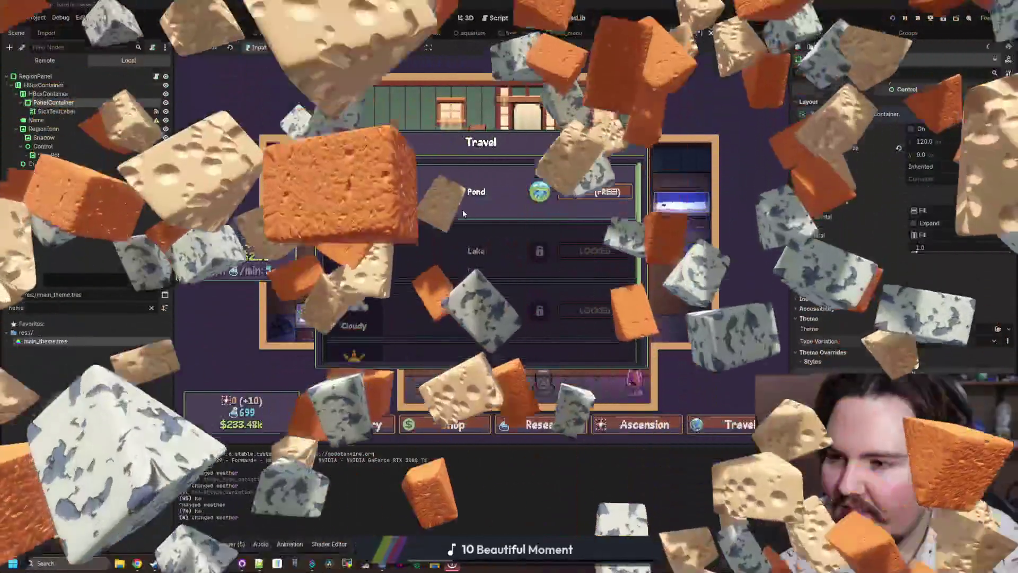
scroll(462, 209, "down", 1)
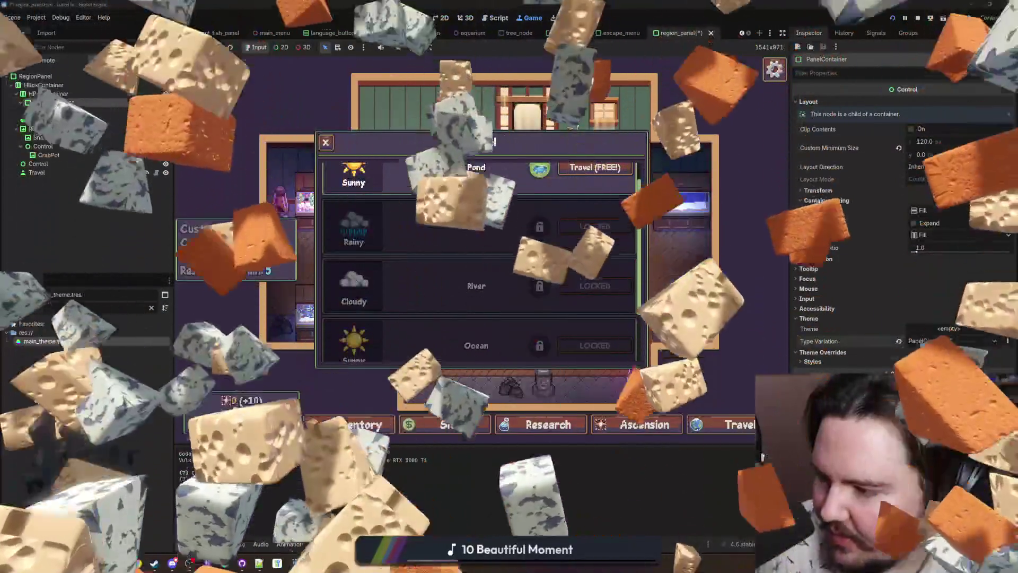